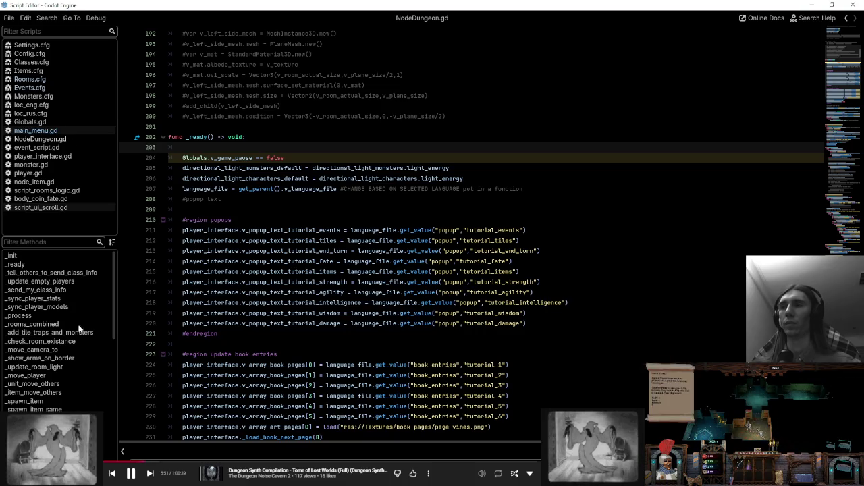
# - Inspect _deal_damage_to_monster, highlighting v_monster_list and v_abs_position uses
pyautogui.scroll(-3, 82, 331)
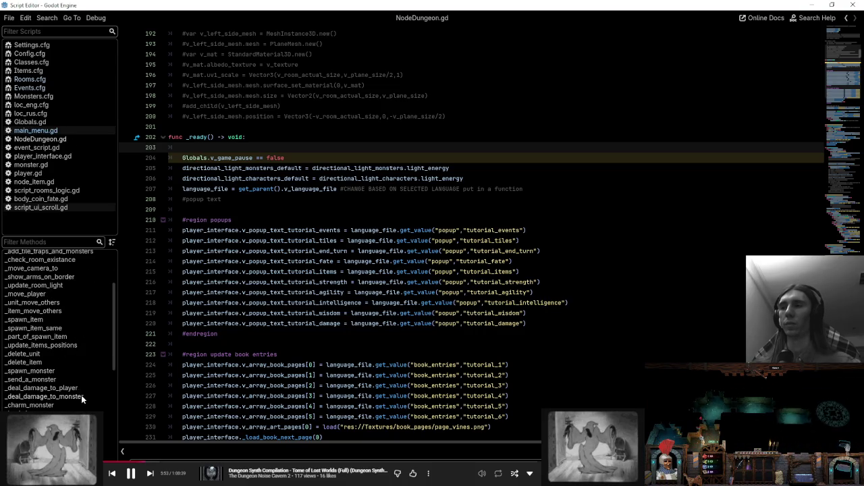
pyautogui.click(81, 396)
pyautogui.scroll(-10, 354, 299)
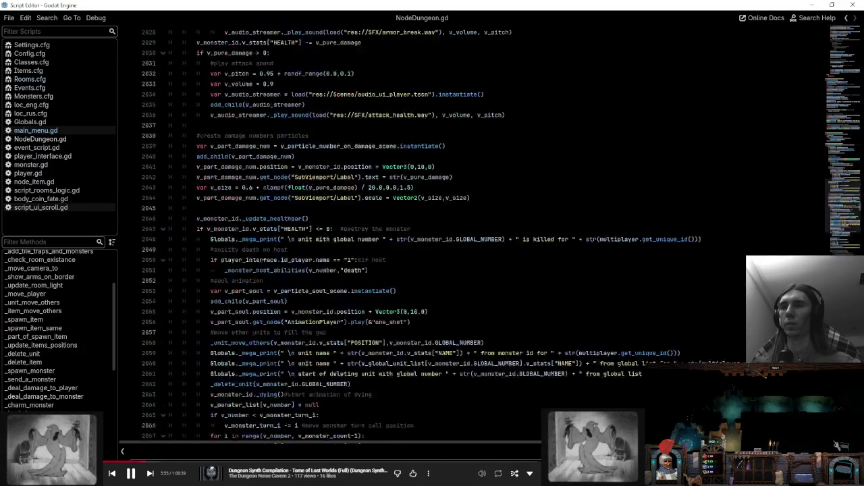
pyautogui.scroll(-17, 353, 299)
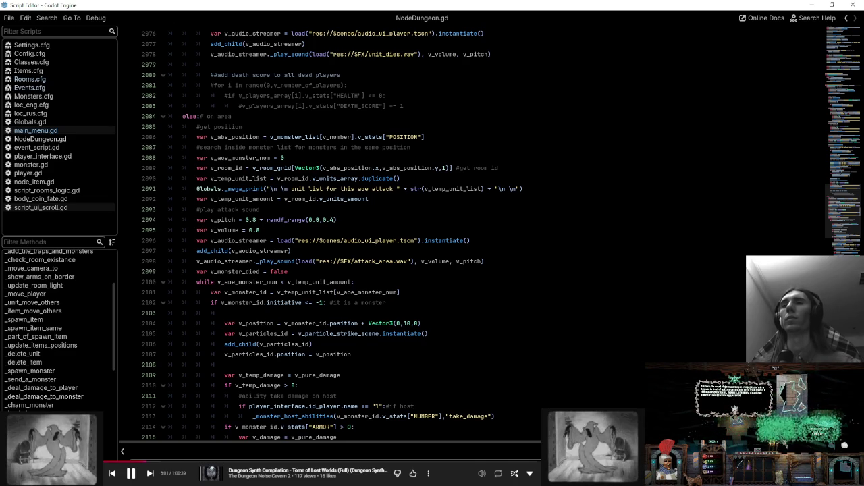
pyautogui.doubleClick(295, 137)
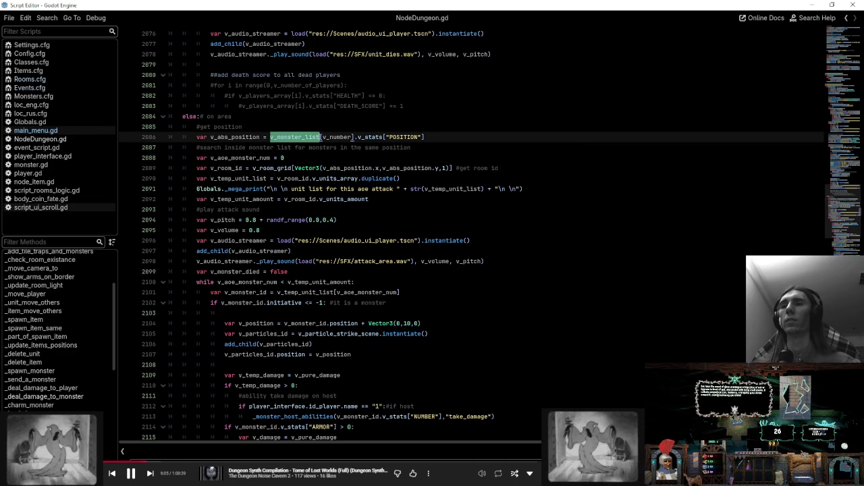
pyautogui.moveTo(437, 255)
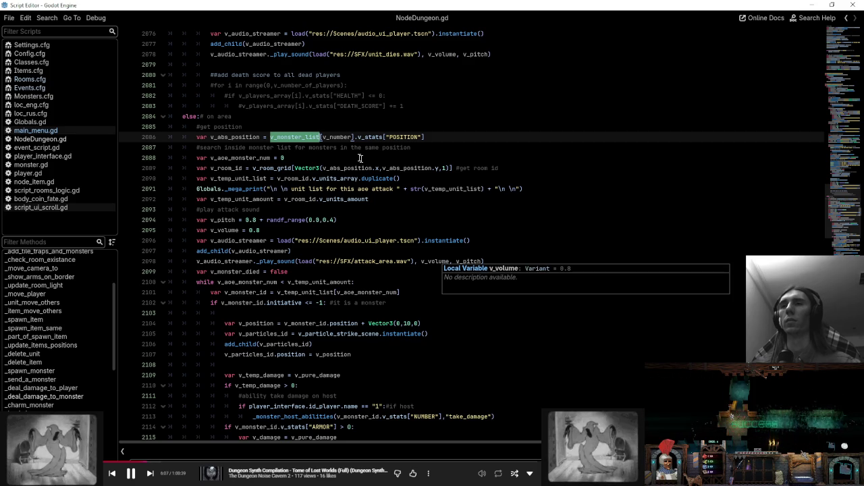
pyautogui.doubleClick(233, 137)
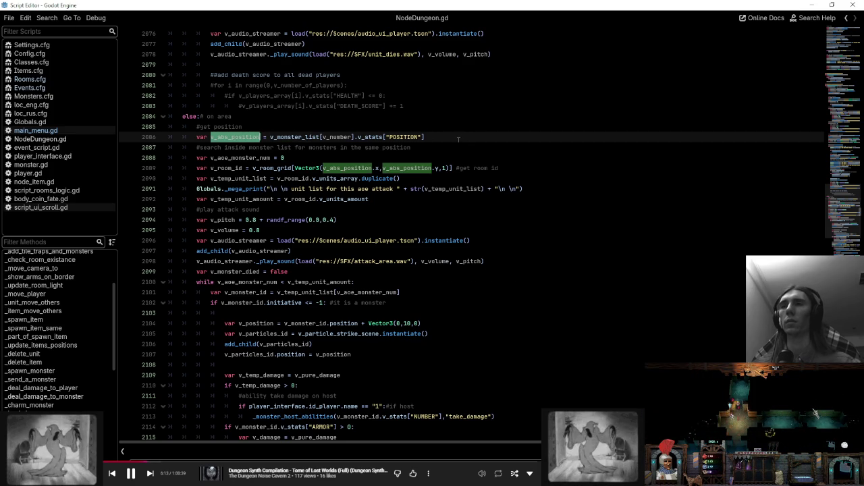
pyautogui.scroll(15, 459, 139)
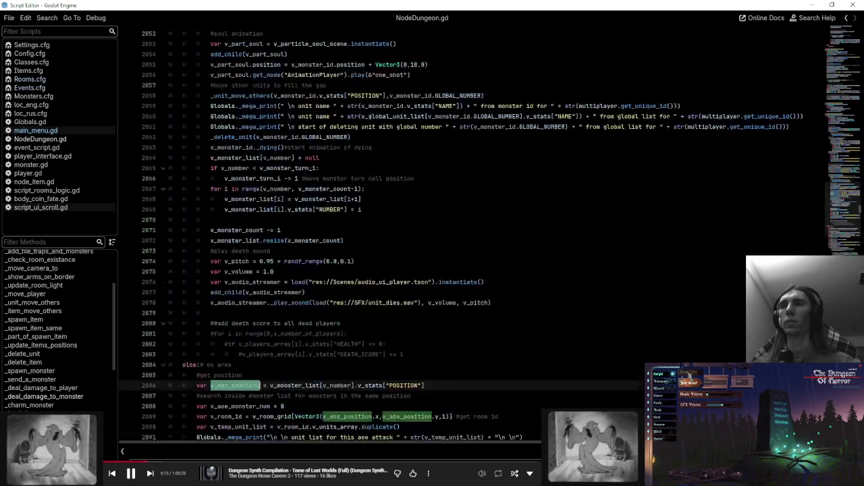
pyautogui.scroll(13, 458, 139)
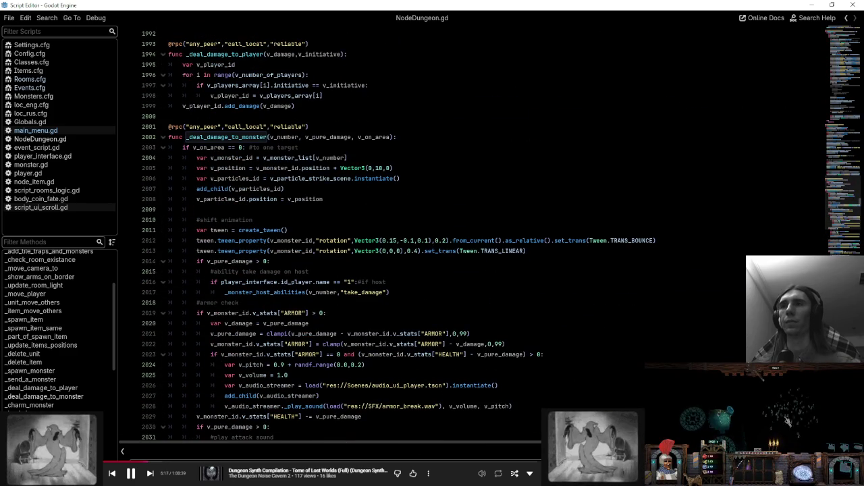
pyautogui.scroll(-20, 810, 416)
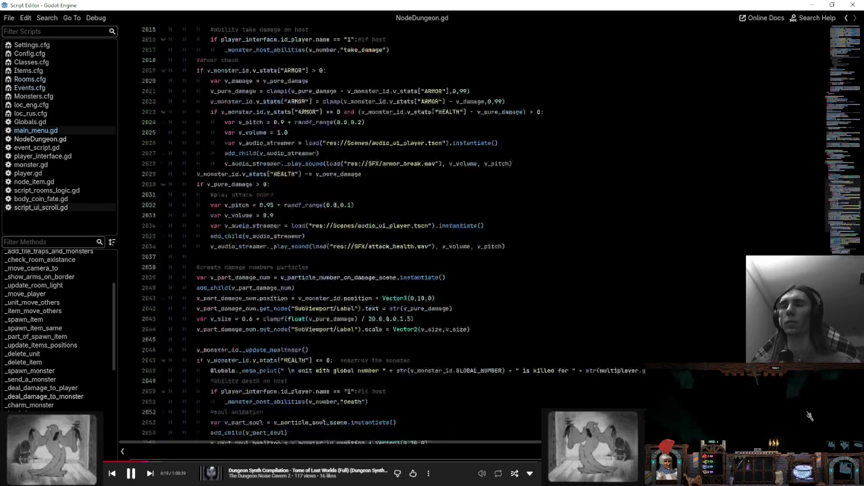
pyautogui.scroll(-6, 810, 416)
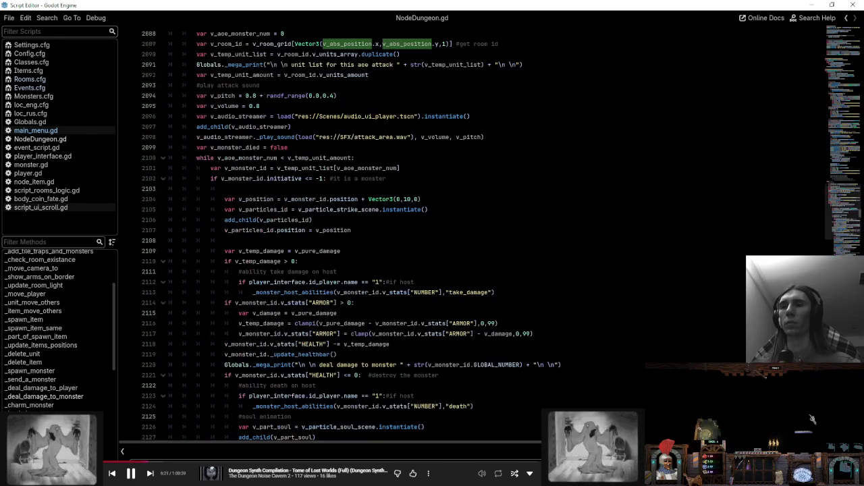
# - Review the area-attack loop's v_monster_id, v_temp_unit_list and v_aoe_monster_num variables
pyautogui.click(434, 170)
pyautogui.click(435, 177)
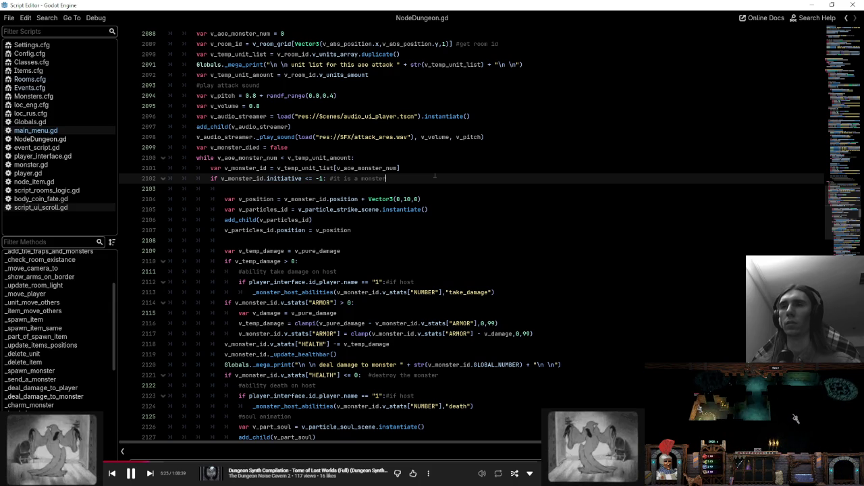
pyautogui.doubleClick(242, 178)
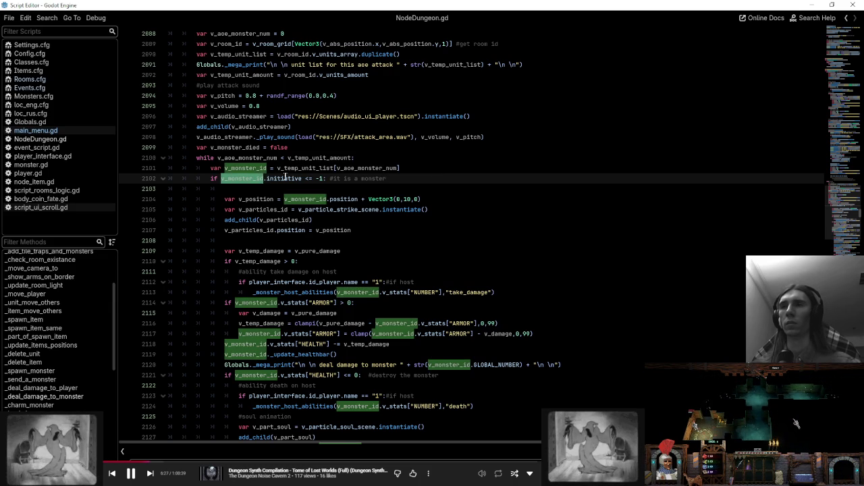
pyautogui.doubleClick(305, 168)
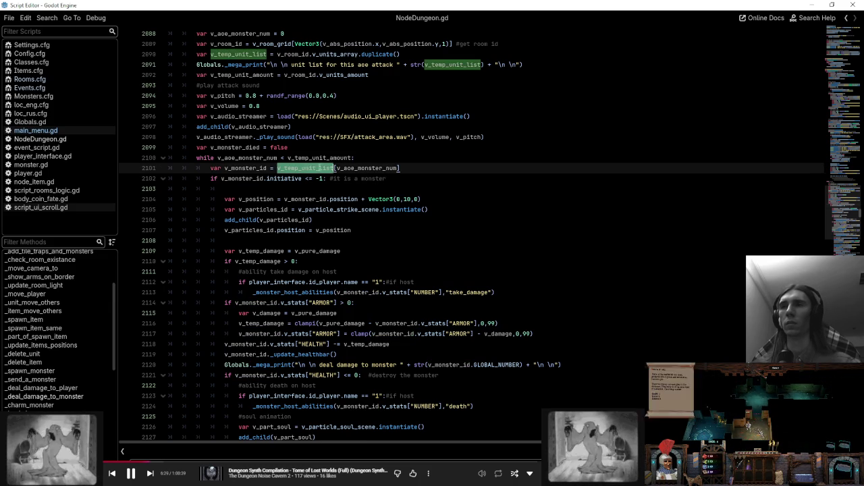
pyautogui.doubleClick(368, 168)
pyautogui.scroll(-1, 368, 168)
pyautogui.scroll(-10, 473, 236)
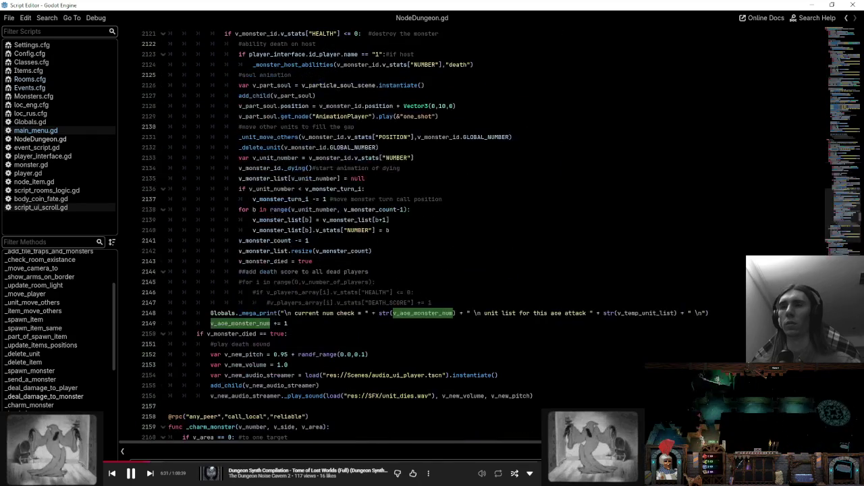
pyautogui.scroll(5, 472, 236)
pyautogui.scroll(9, 472, 236)
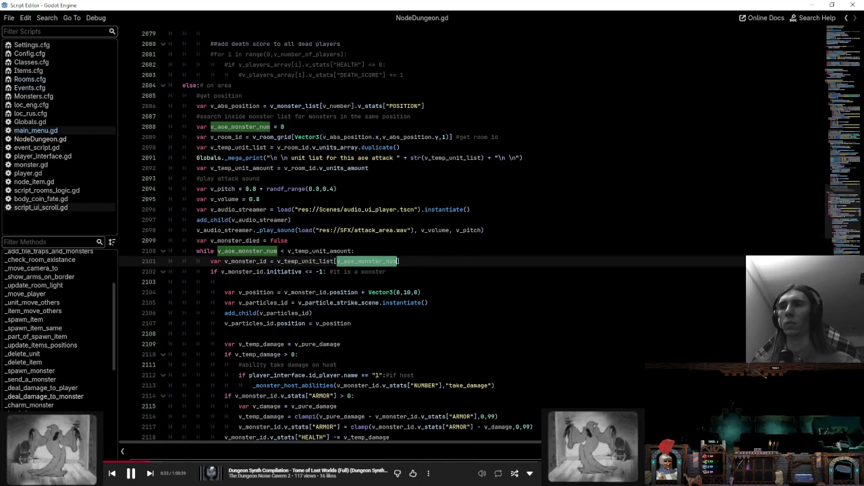
pyautogui.scroll(-16, 472, 236)
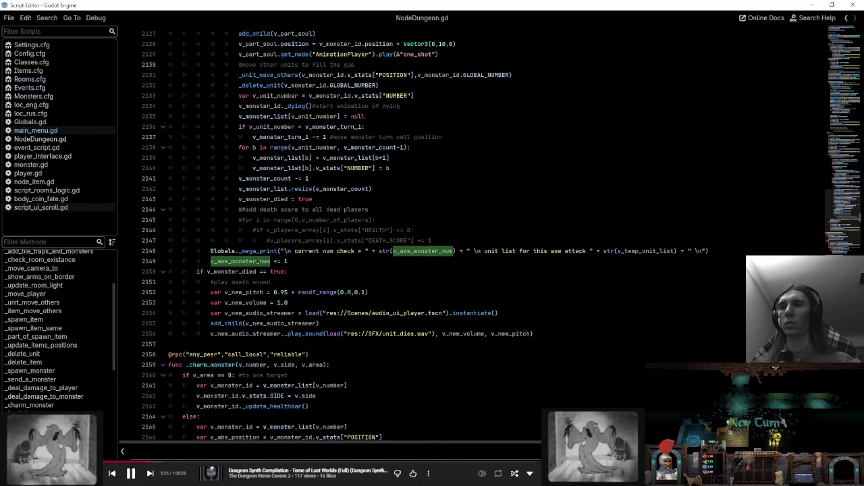
pyautogui.scroll(14, 444, 197)
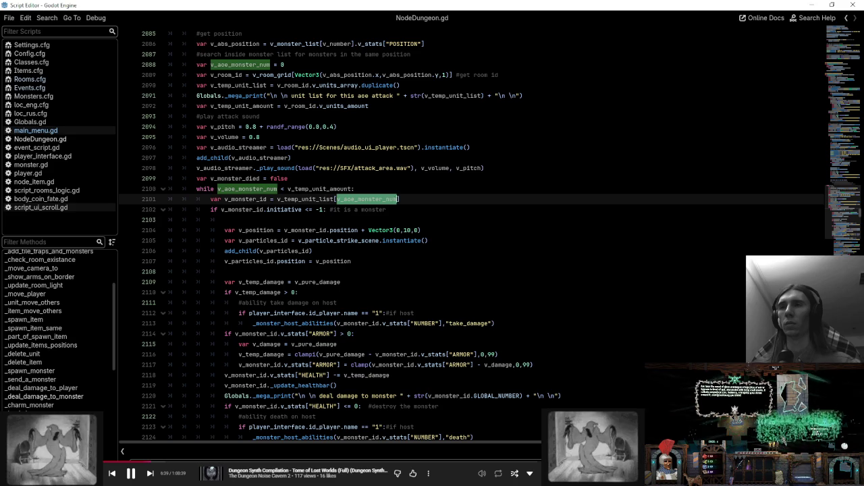
# - Append 'and v_monster_id.v_stats.SIDE == -1' to line 2102, then search for other SIDE uses
pyautogui.click(323, 209)
pyautogui.write('and')
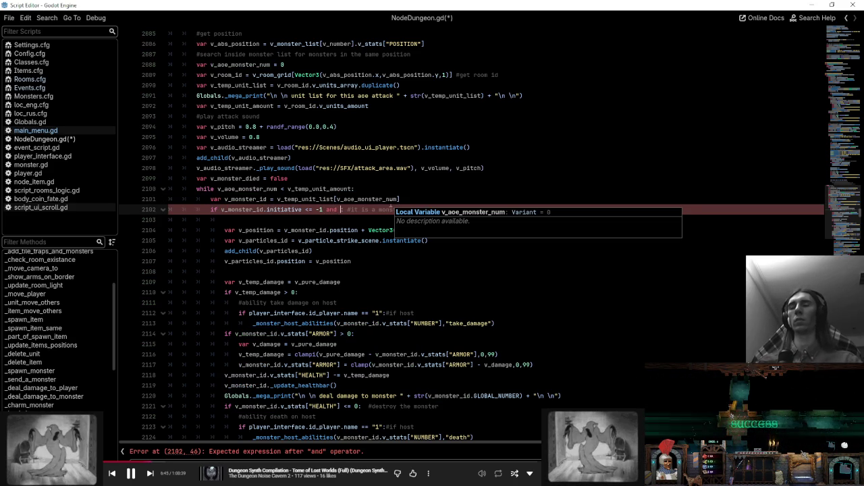
pyautogui.write('v_monster_id.')
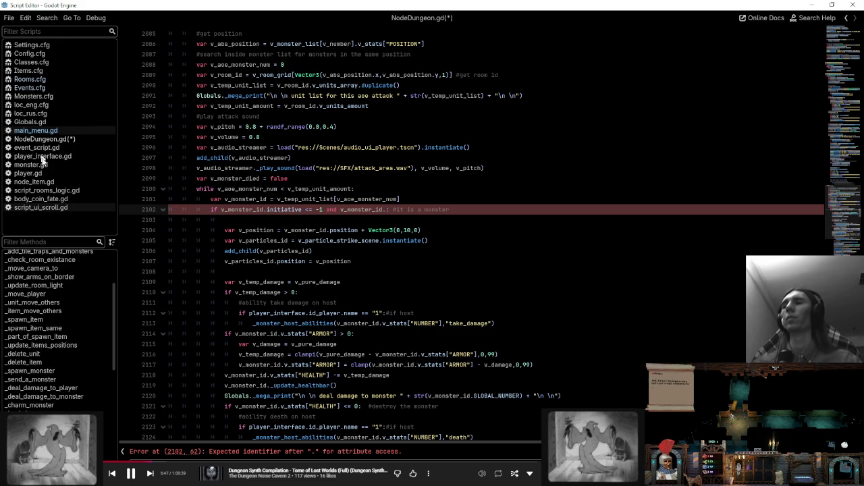
pyautogui.click(49, 165)
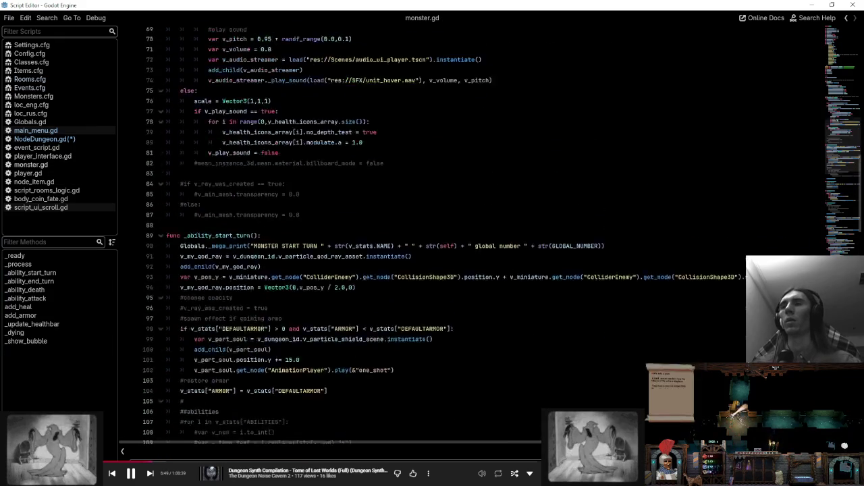
pyautogui.scroll(20, 472, 236)
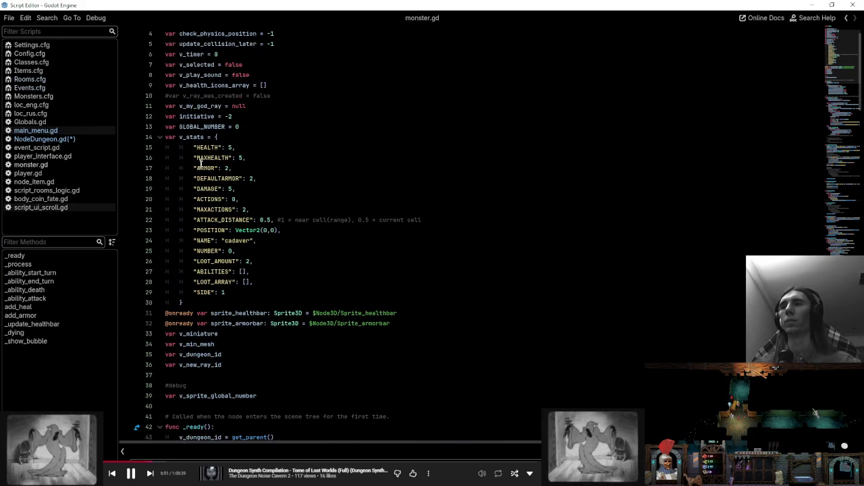
pyautogui.doubleClick(199, 137)
pyautogui.hotkey('ctrl', 'c')
pyautogui.click(44, 139)
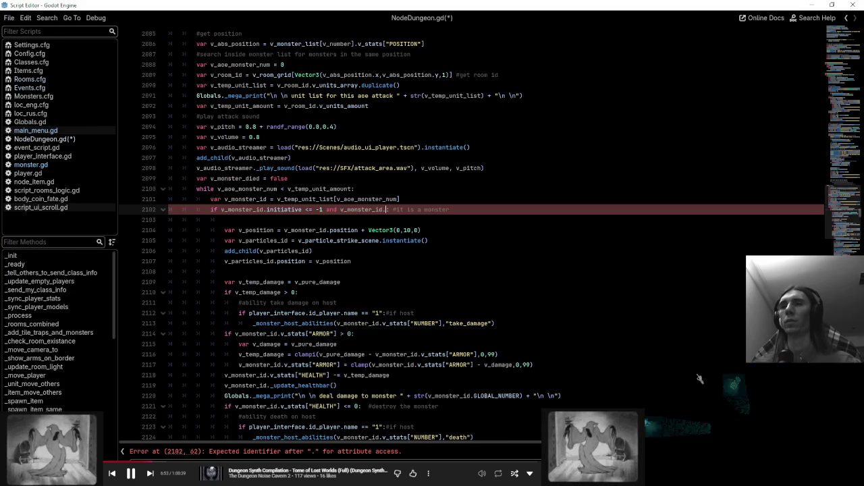
pyautogui.hotkey('ctrl', 'v')
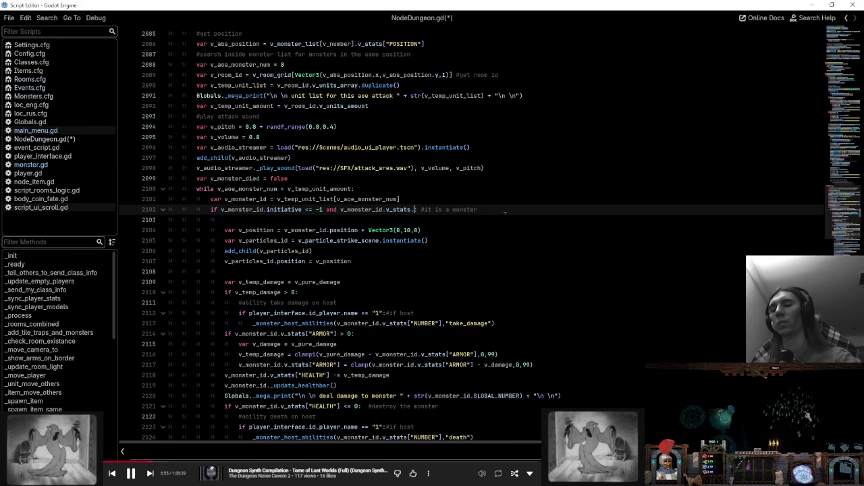
pyautogui.write('.SIDE == -1:')
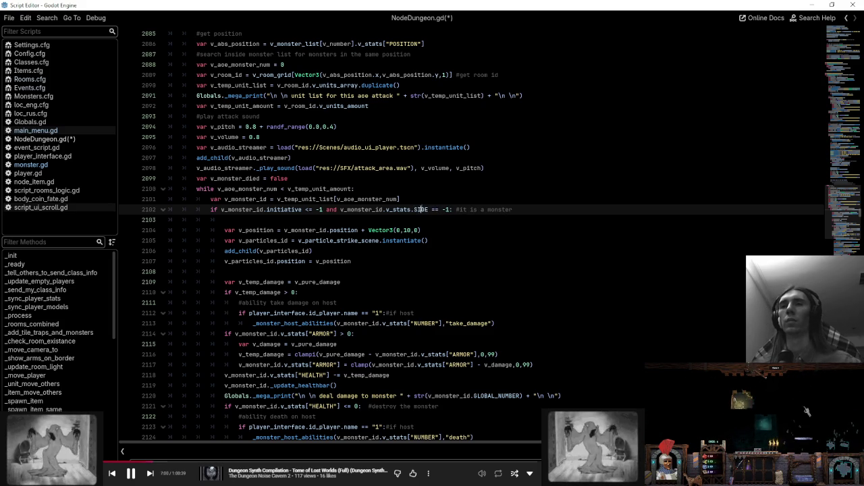
pyautogui.doubleClick(421, 209)
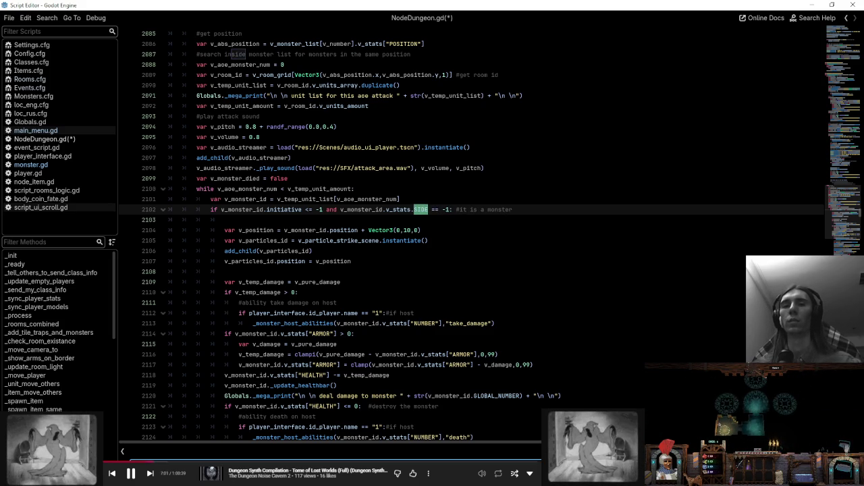
pyautogui.hotkey('shift', 'F3')
pyautogui.hotkey('shift', 'F3')
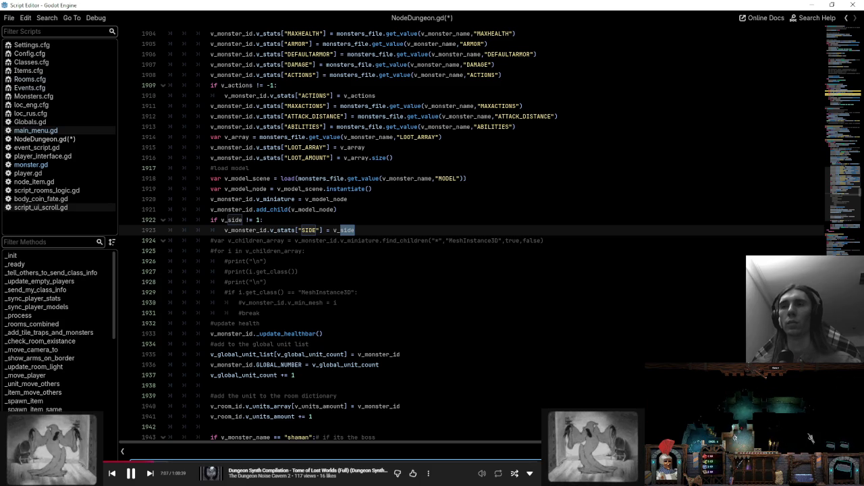
# - Check _spawn_monster's v_side parameter on line 1884 and its SIDE assignment on line 1923
pyautogui.hotkey('shift', 'F3')
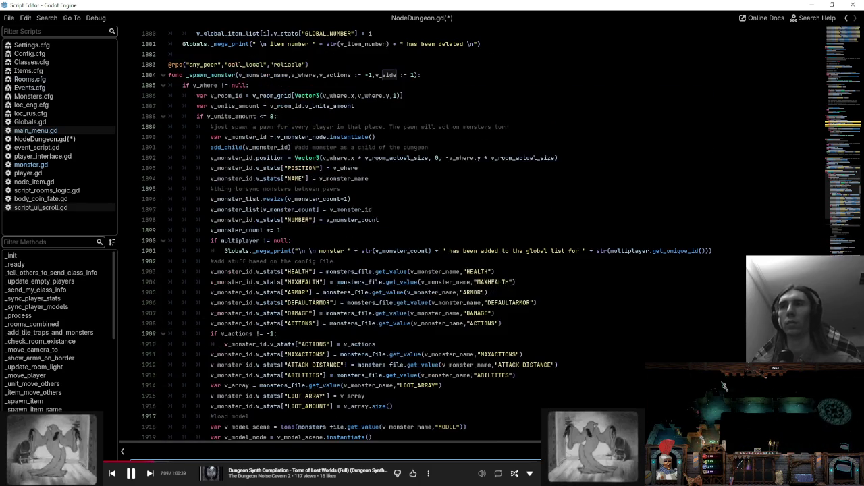
pyautogui.press('F3')
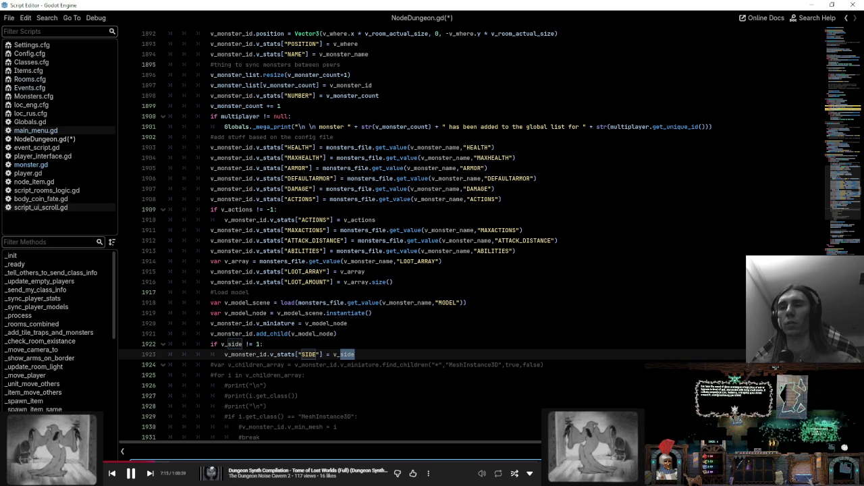
pyautogui.hotkey('shift', 'F3')
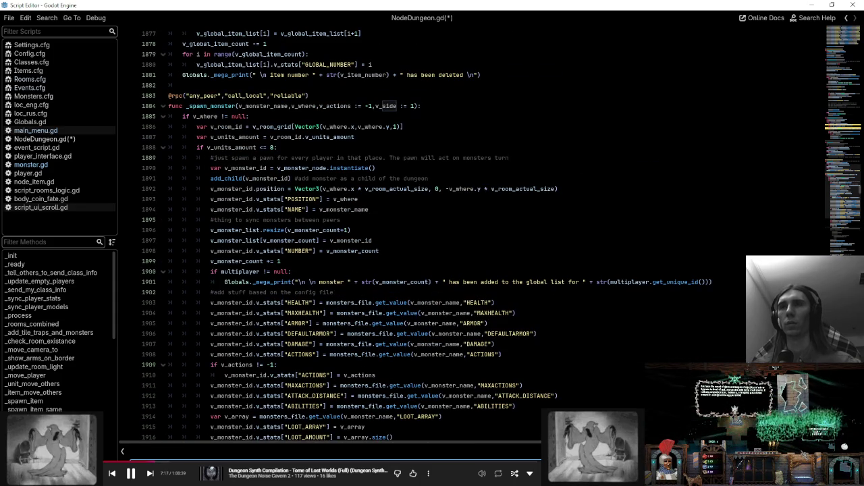
pyautogui.press('F3')
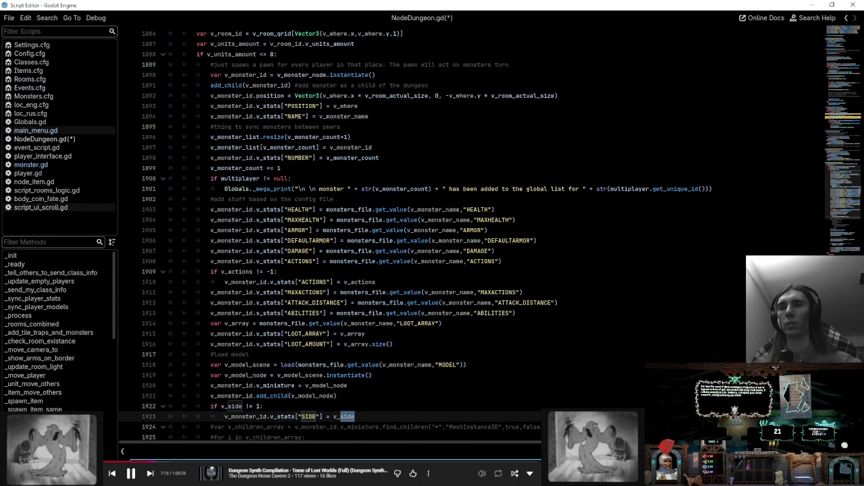
pyautogui.scroll(-5, 490, 234)
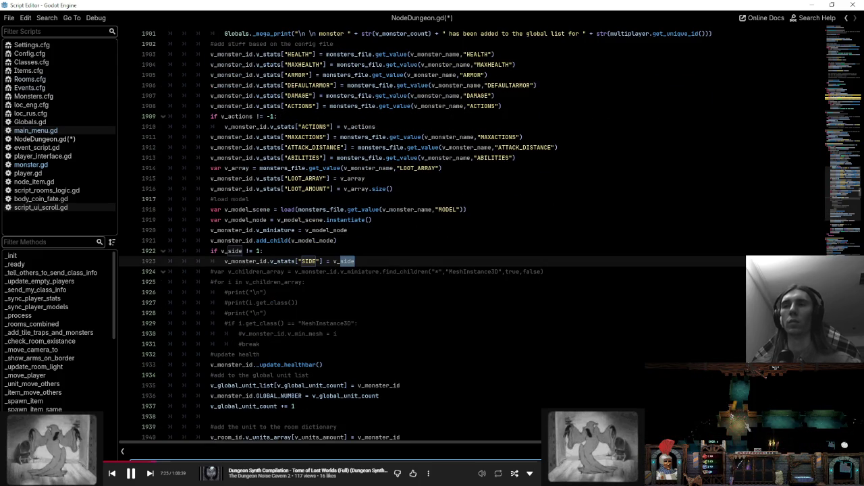
pyautogui.scroll(6, 490, 234)
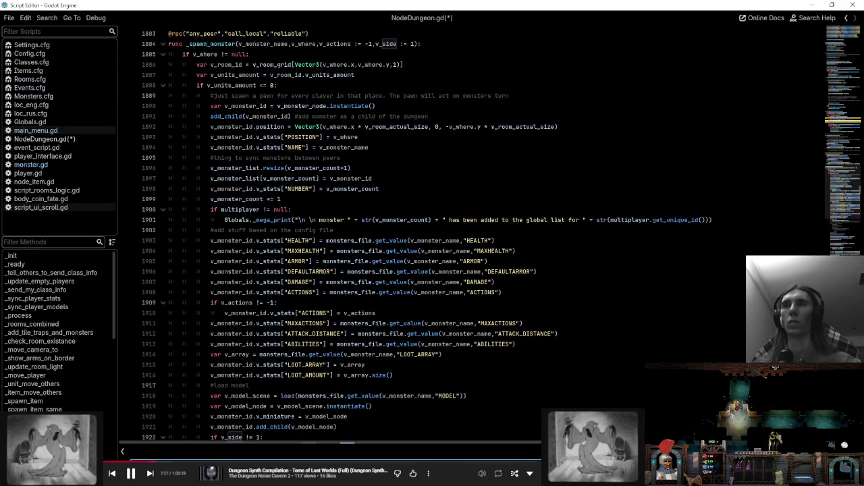
# - Start a dungeon run in the running debug game
pyautogui.scroll(-2, 490, 234)
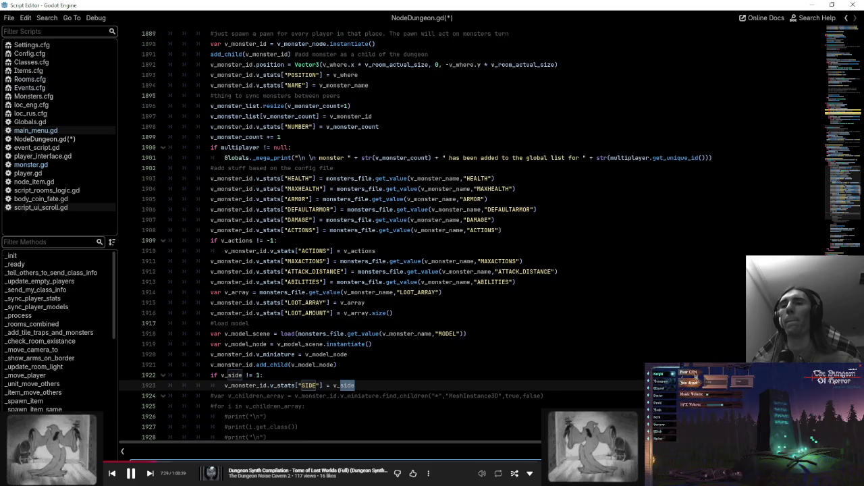
pyautogui.click(688, 376)
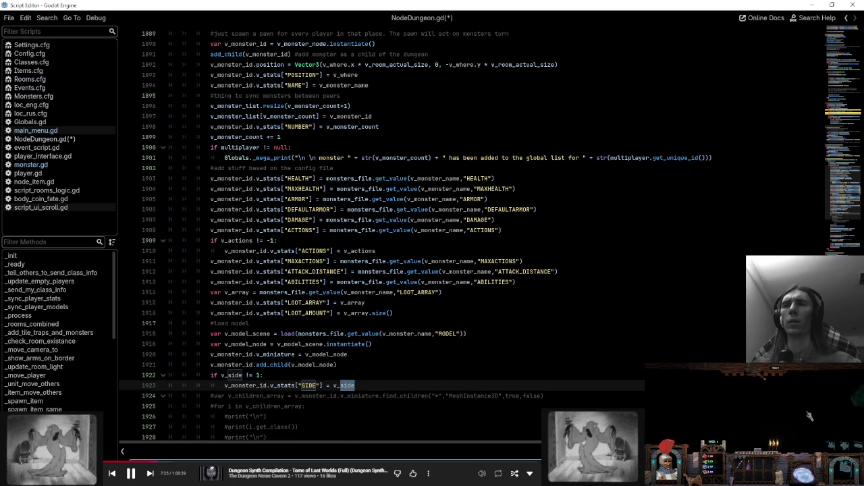
pyautogui.scroll(4, 540, 304)
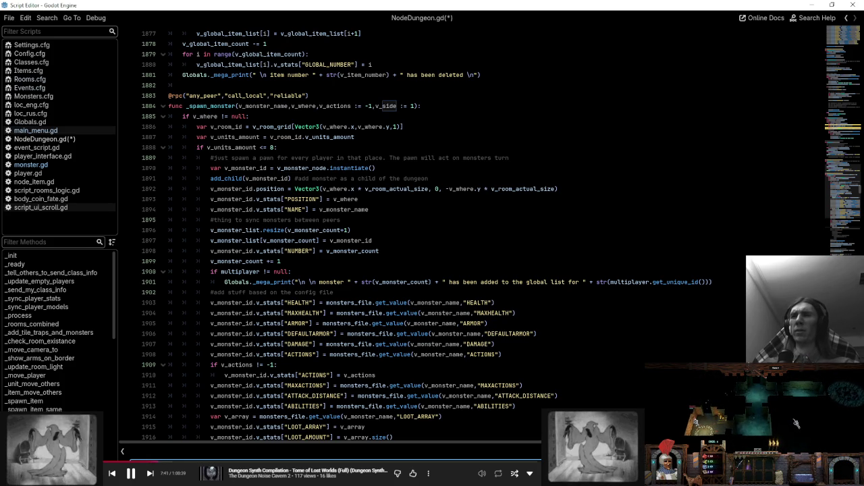
pyautogui.press('F3')
pyautogui.press('F3')
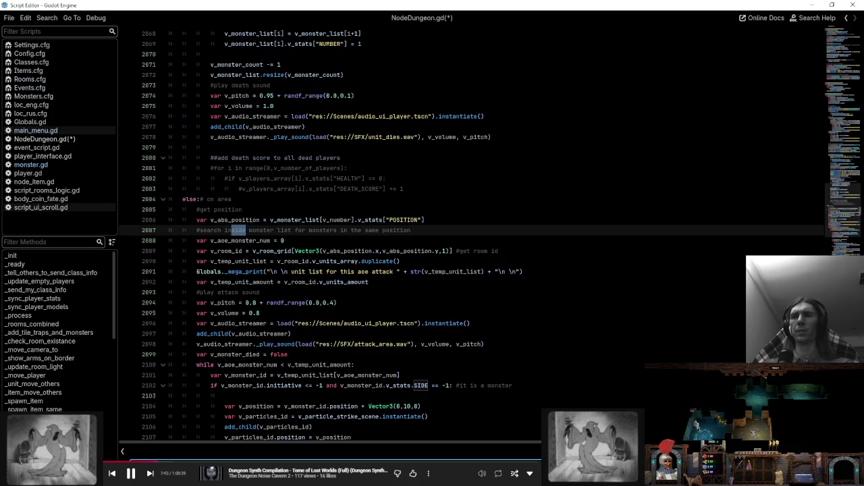
pyautogui.hotkey('shift', 'F3')
pyautogui.hotkey('shift', 'F3')
pyautogui.hotkey('shift', 'F3')
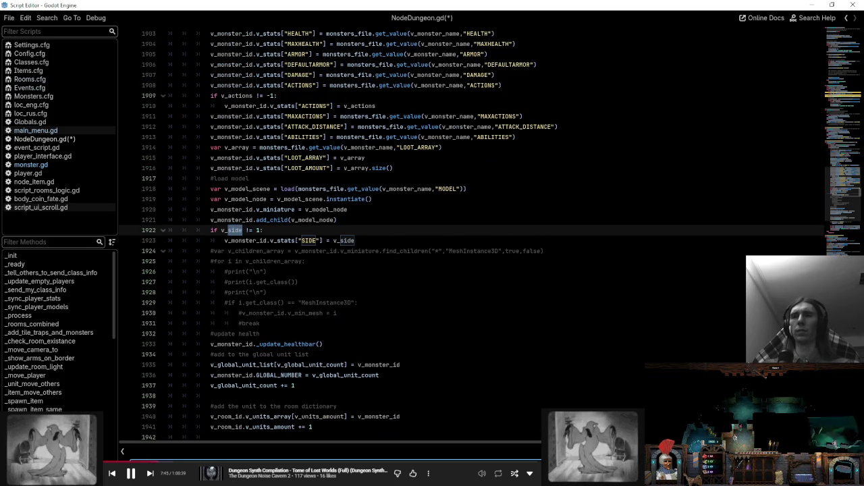
pyautogui.hotkey('shift', 'F3')
pyautogui.hotkey('shift', 'F3')
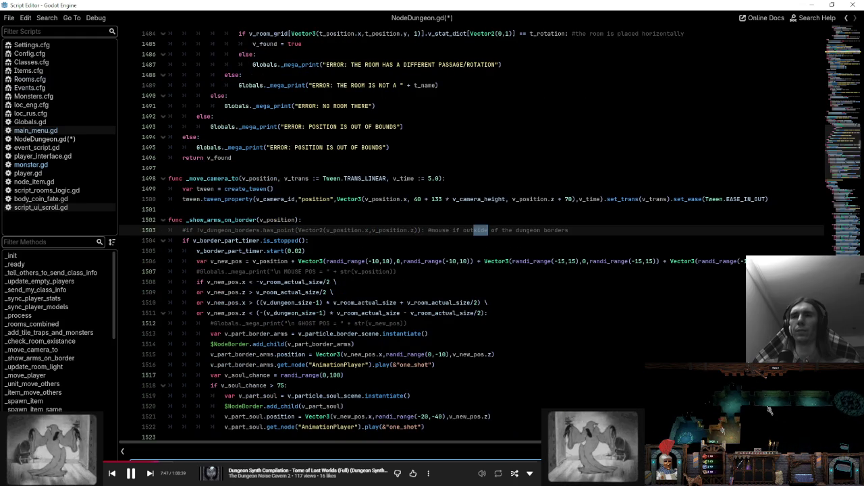
pyautogui.hotkey('shift', 'F3')
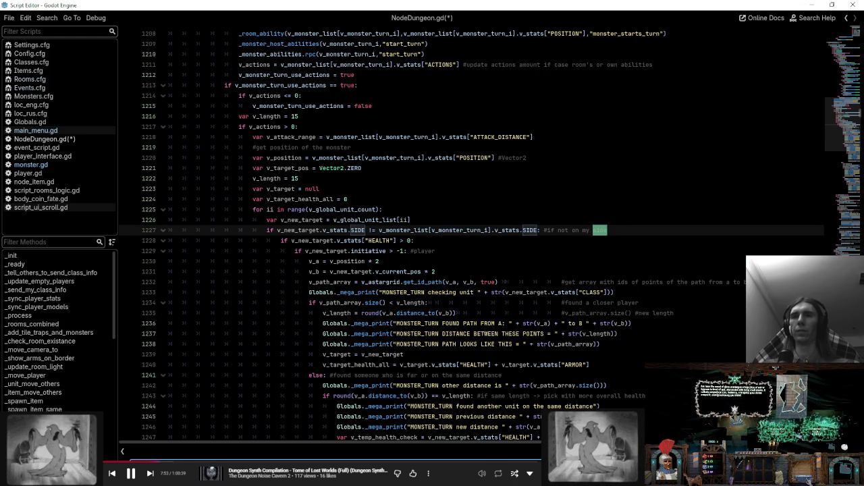
pyautogui.hotkey('shift', 'F3')
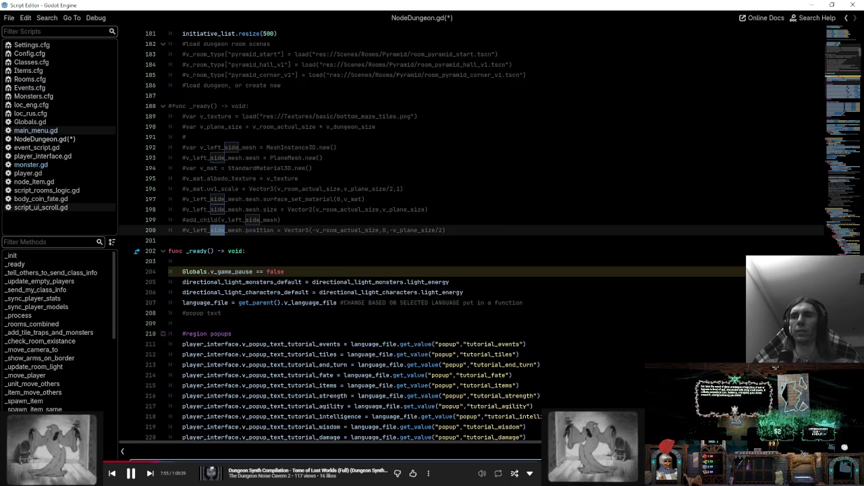
pyautogui.hotkey('shift', 'F3')
pyautogui.hotkey('shift', 'F3')
pyautogui.hotkey('shift', 'F3')
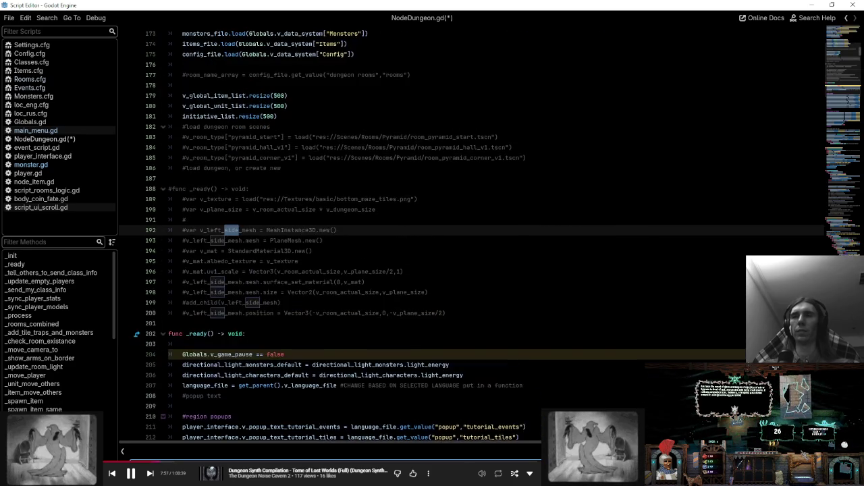
pyautogui.hotkey('shift', 'F3')
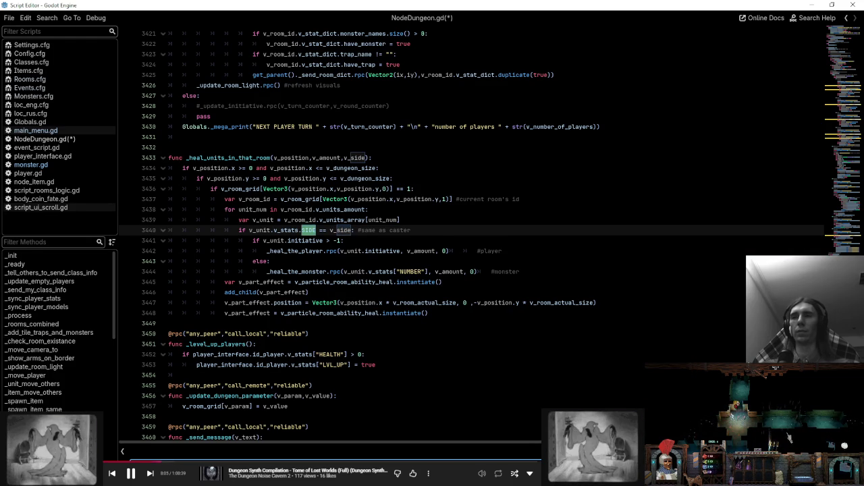
pyautogui.hotkey('shift', 'F3')
pyautogui.hotkey('shift', 'F3')
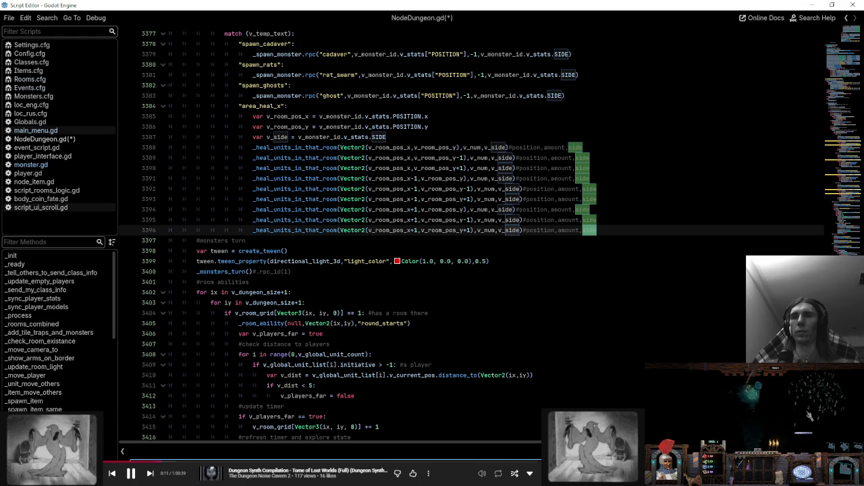
pyautogui.hotkey('shift', 'F3')
pyautogui.hotkey('shift', 'F3')
pyautogui.hotkey('shift', 'F3')
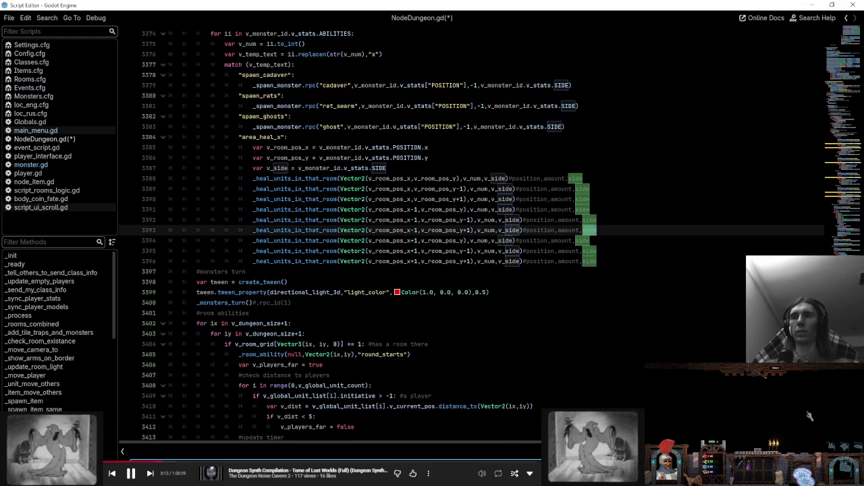
pyautogui.hotkey('shift', 'F3')
pyautogui.hotkey('shift', 'F3')
pyautogui.hotkey('shift', 'F3')
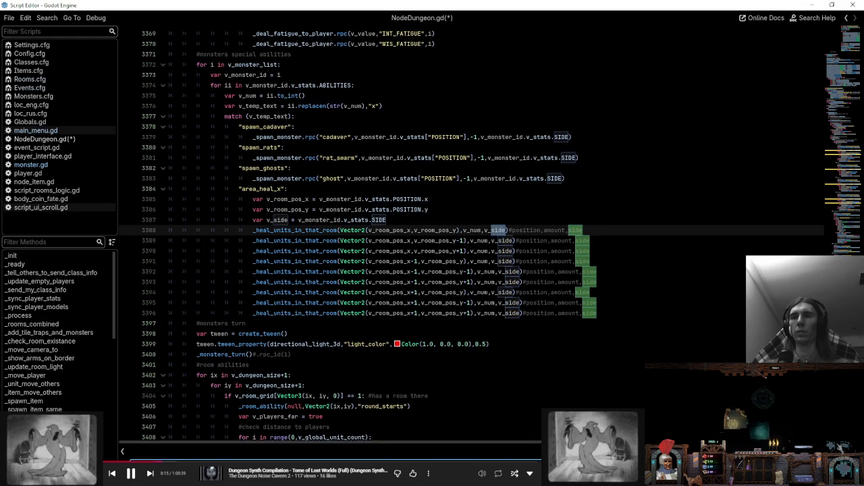
pyautogui.hotkey('shift', 'F3')
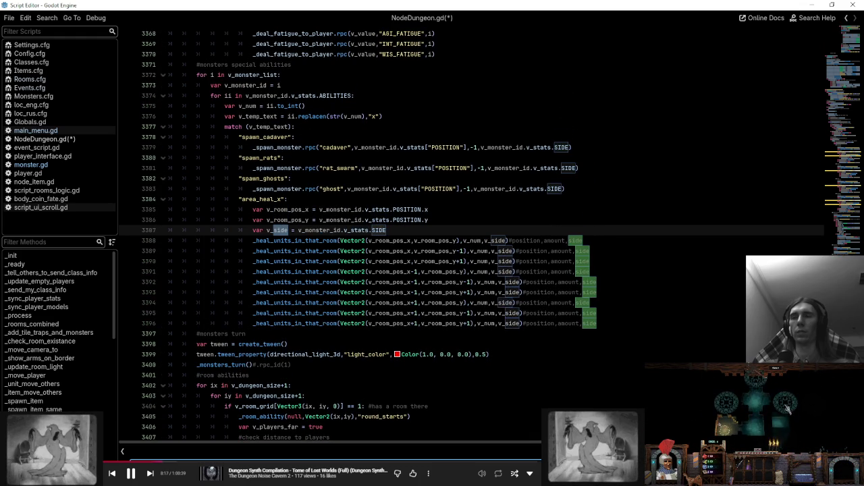
pyautogui.hotkey('shift', 'F3')
pyautogui.hotkey('shift', 'F3')
pyautogui.hotkey('shift', 'F3')
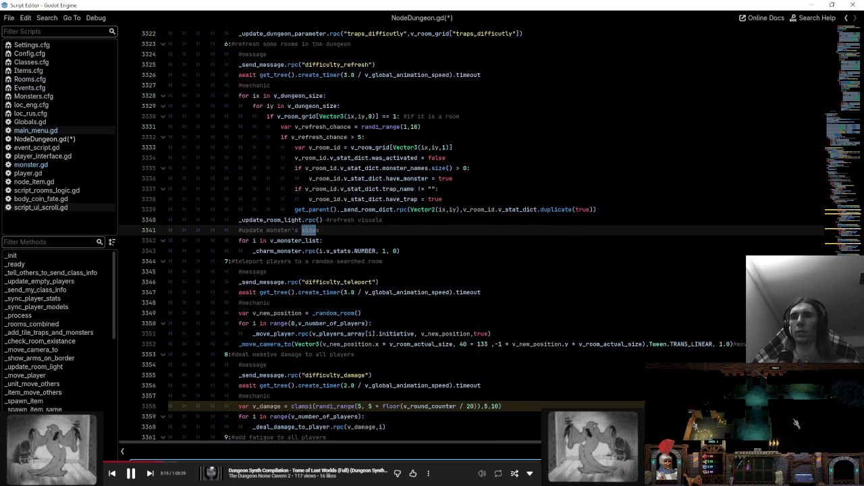
pyautogui.hotkey('shift', 'F3')
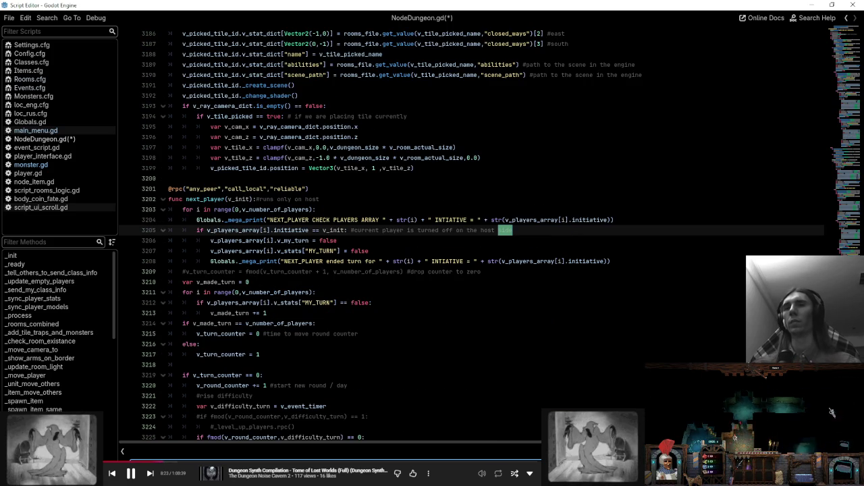
pyautogui.hotkey('shift', 'F3')
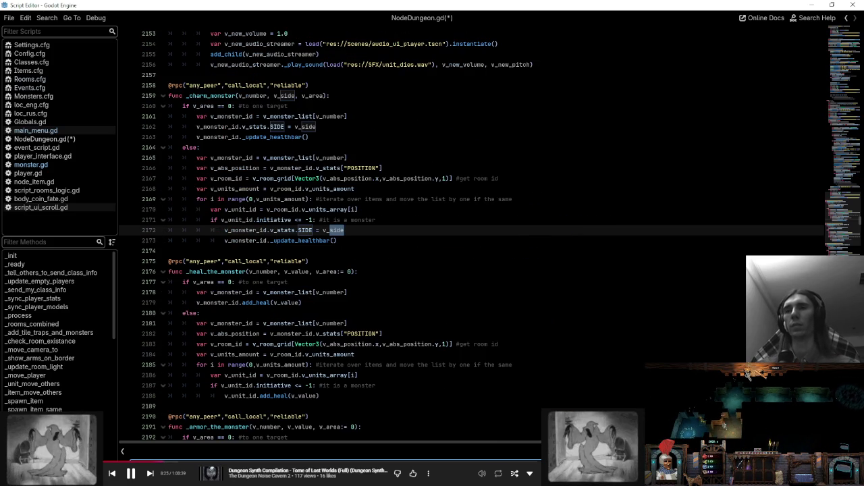
pyautogui.hotkey('shift', 'F3')
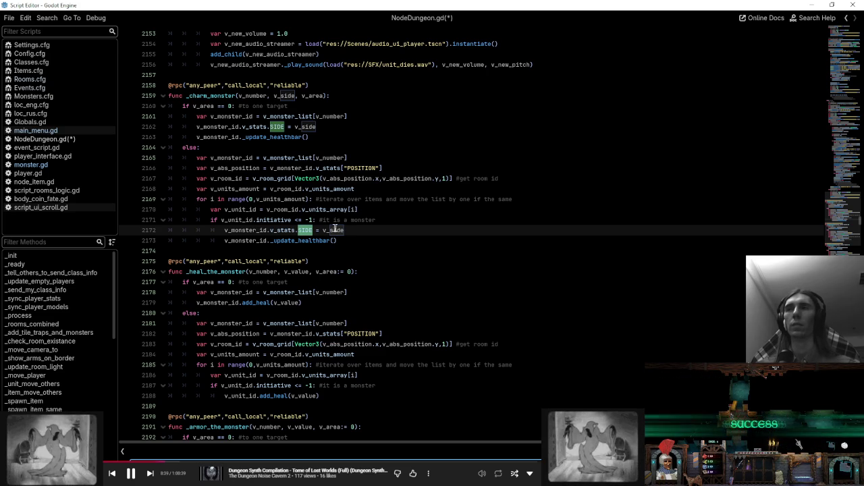
pyautogui.click(301, 230)
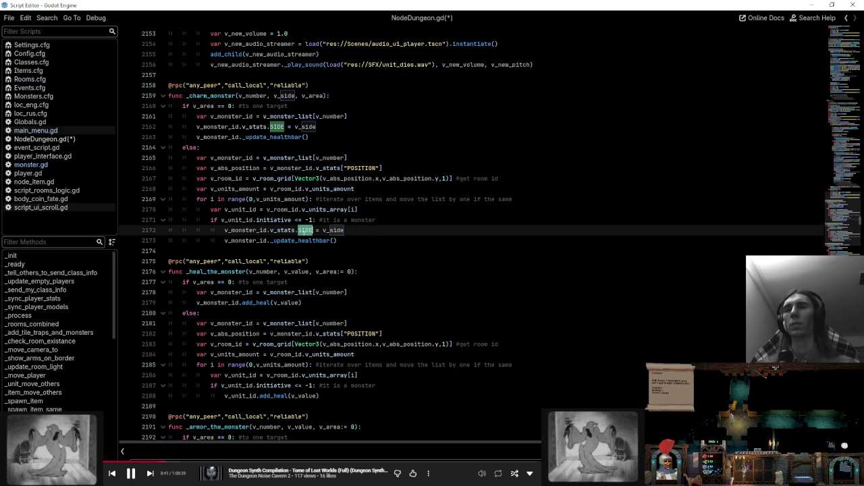
pyautogui.scroll(3, 301, 230)
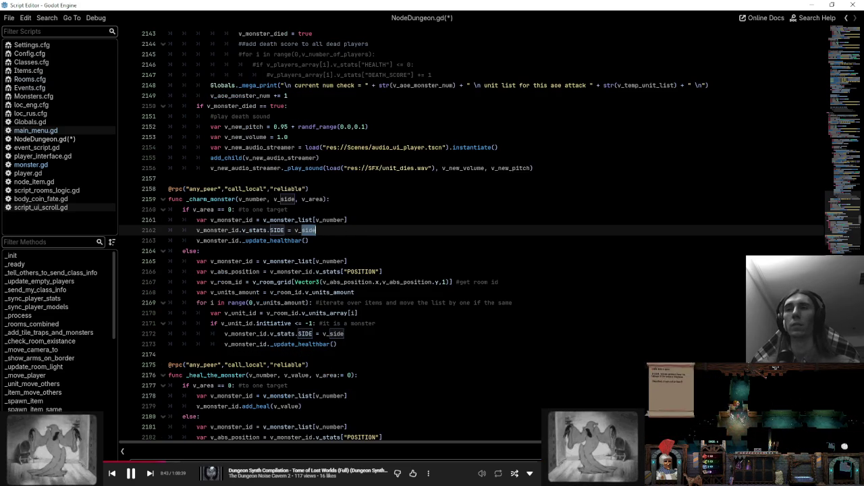
pyautogui.click(54, 166)
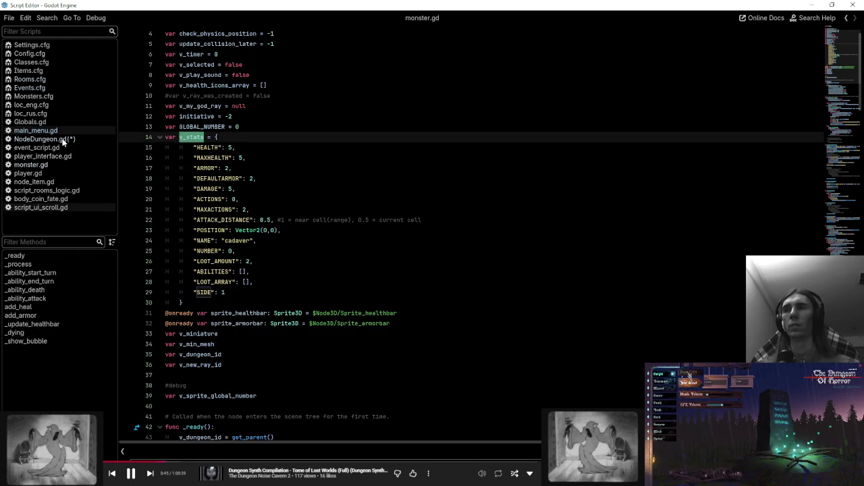
pyautogui.click(63, 139)
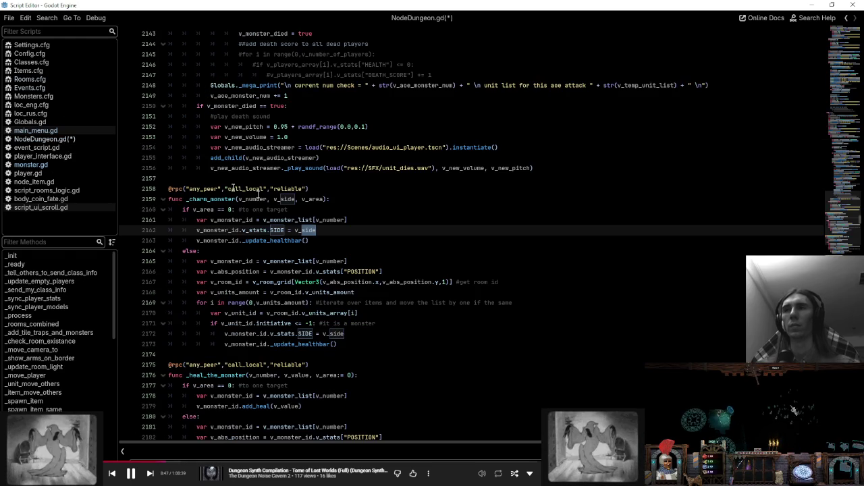
pyautogui.doubleClick(277, 230)
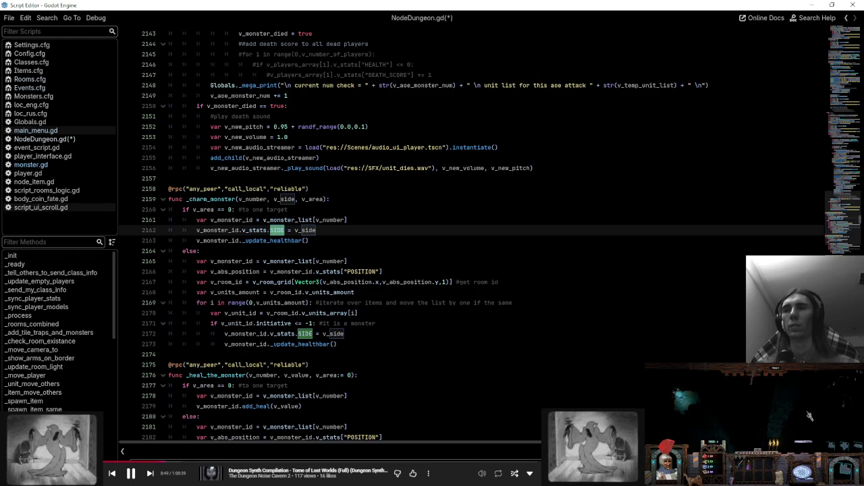
pyautogui.hotkey('shift', 'F3')
pyautogui.hotkey('shift', 'F3')
pyautogui.hotkey('shift', 'F3')
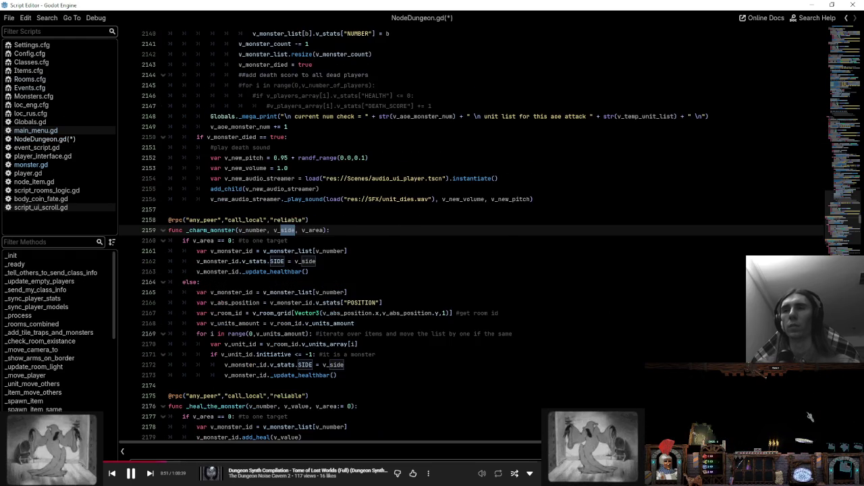
pyautogui.press('F3')
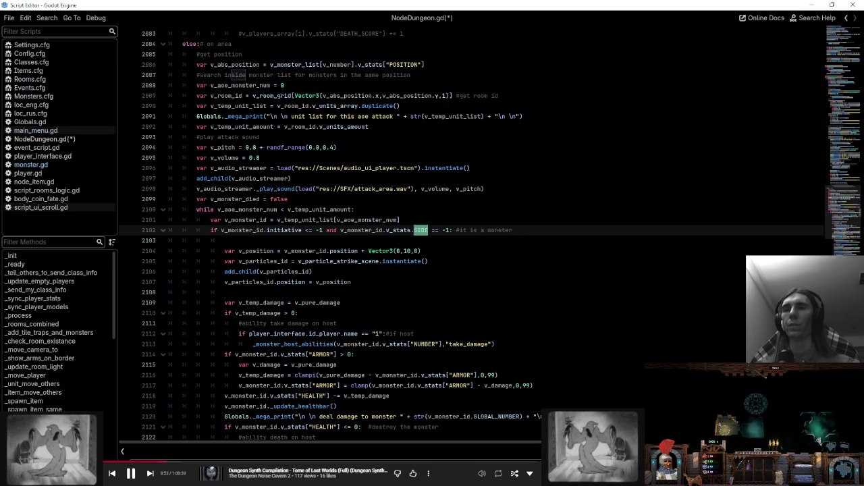
# - Change the monster check on line 2102 to compare SIDE == 1
pyautogui.doubleClick(448, 232)
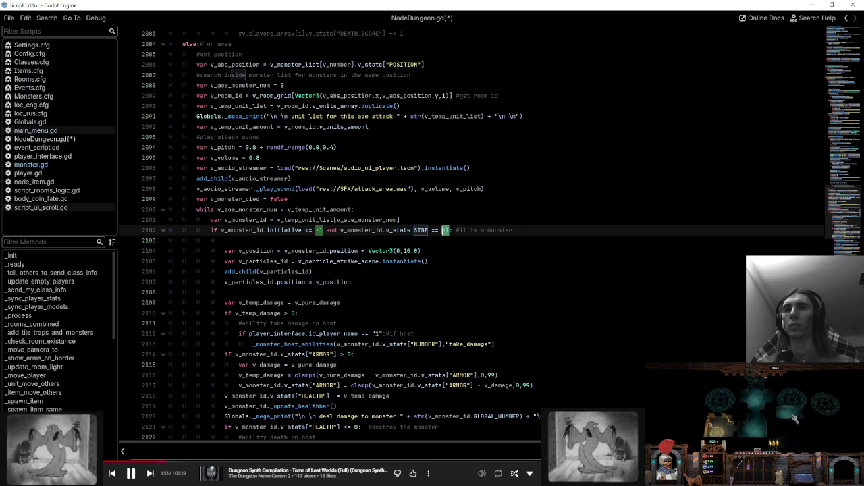
pyautogui.write('!')
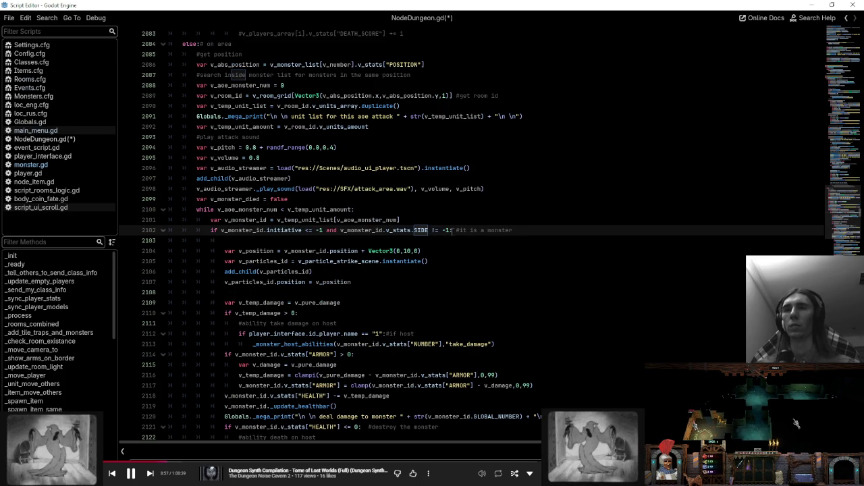
pyautogui.press('BackSpace')
pyautogui.write('=')
pyautogui.press('BackSpace')
pyautogui.press('BackSpace')
pyautogui.write('1:')
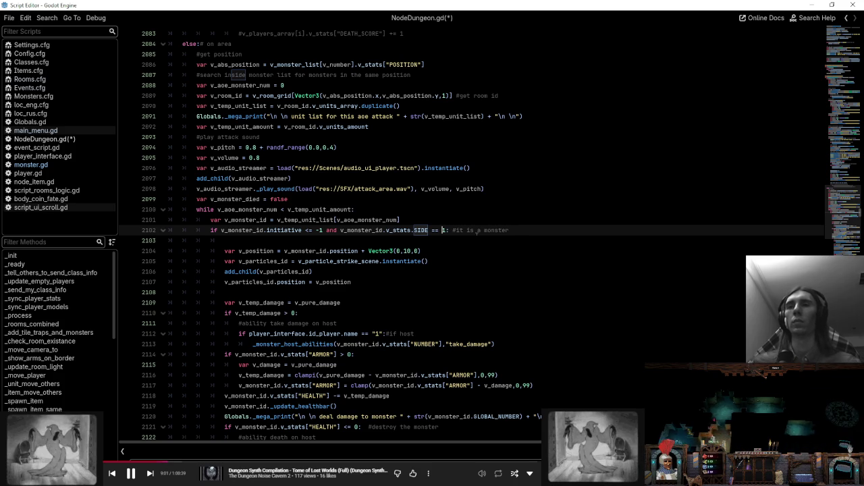
# - Save NodeDungeon.gd and extend line 2102's comment to '#it is a monster and it is enemy'
pyautogui.click(544, 233)
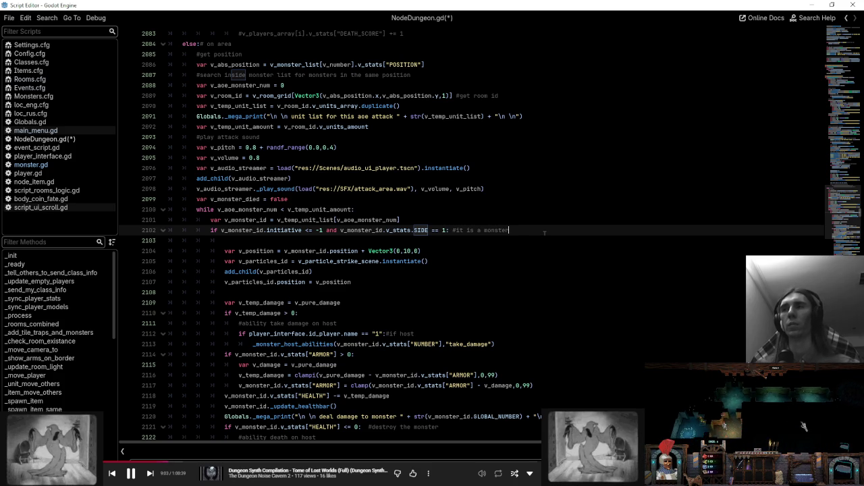
pyautogui.hotkey('ctrl', 's')
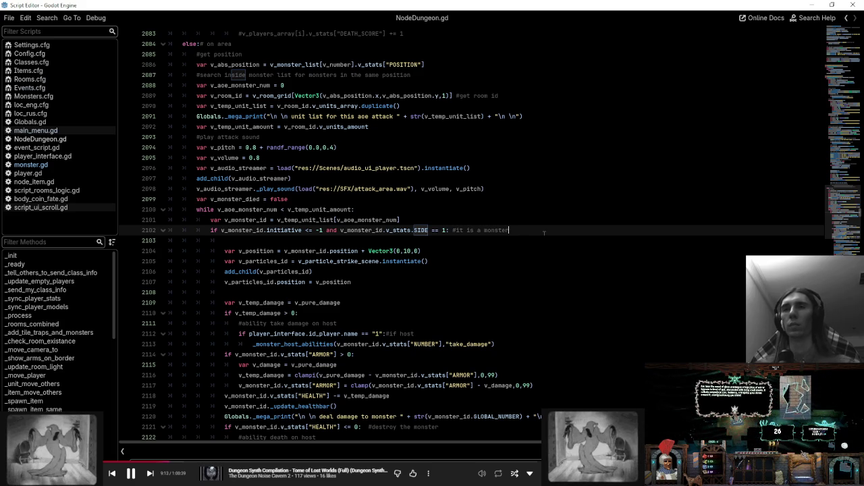
pyautogui.write(' and')
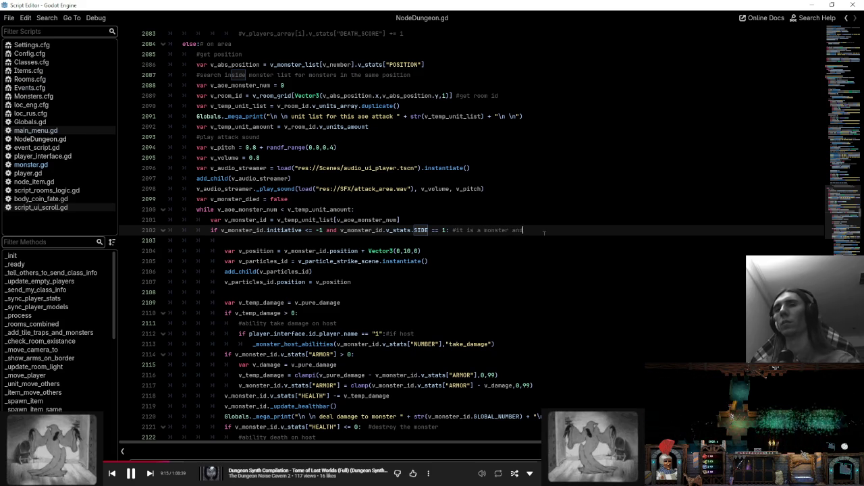
pyautogui.write(' it is enemy')
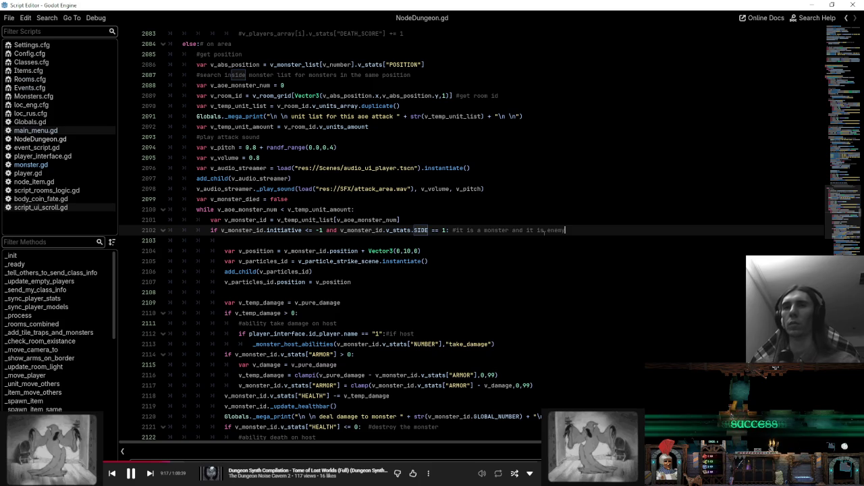
pyautogui.scroll(3, 546, 231)
# - Step through each _deal_damage_to_monster call with F3, ending at its definition on line 2002
pyautogui.scroll(20, 473, 233)
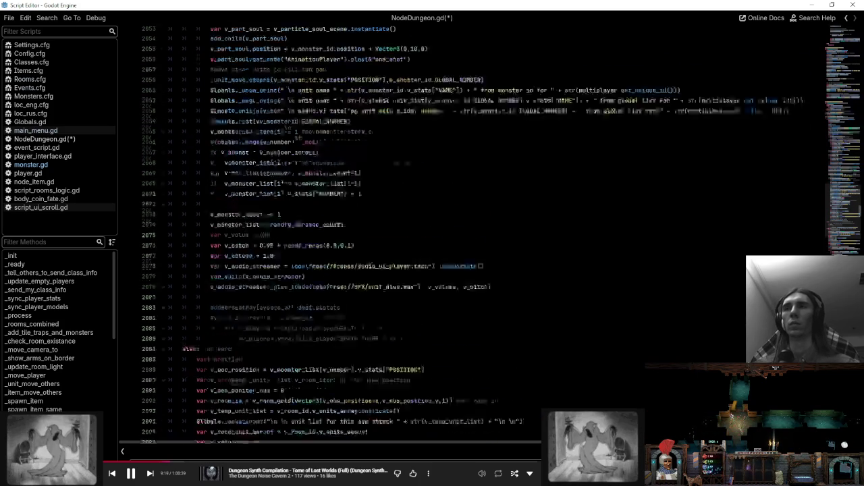
pyautogui.scroll(4, 473, 233)
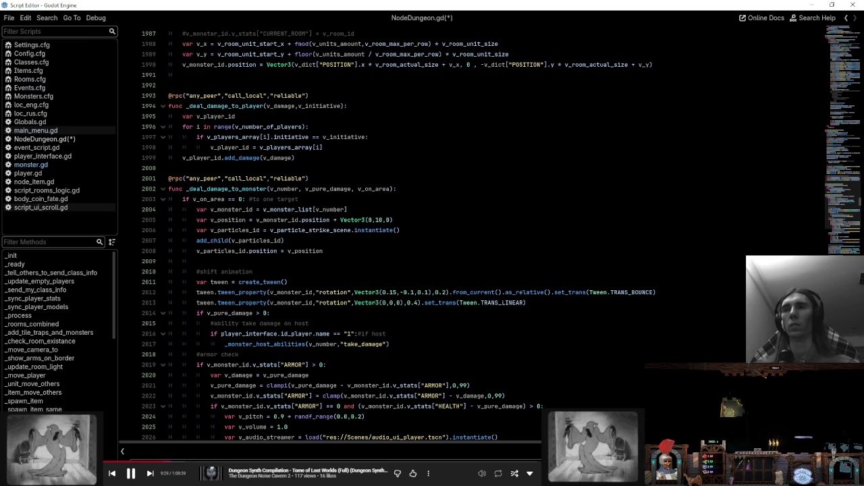
pyautogui.doubleClick(262, 189)
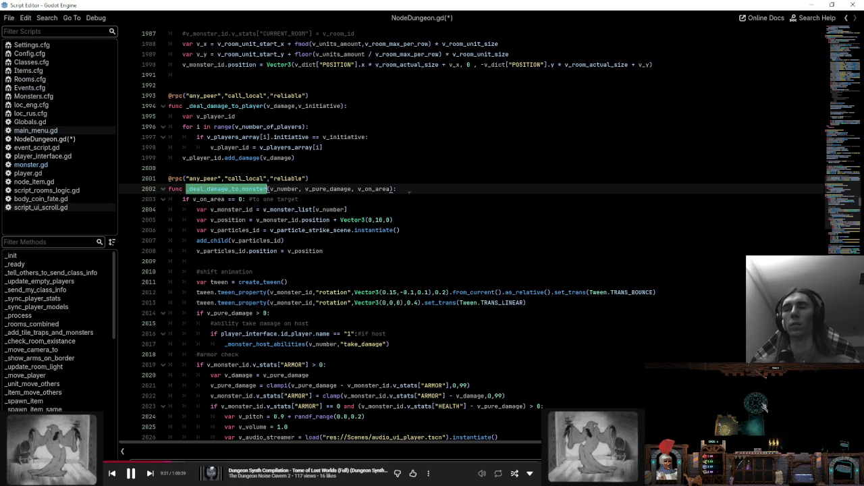
pyautogui.press('F3')
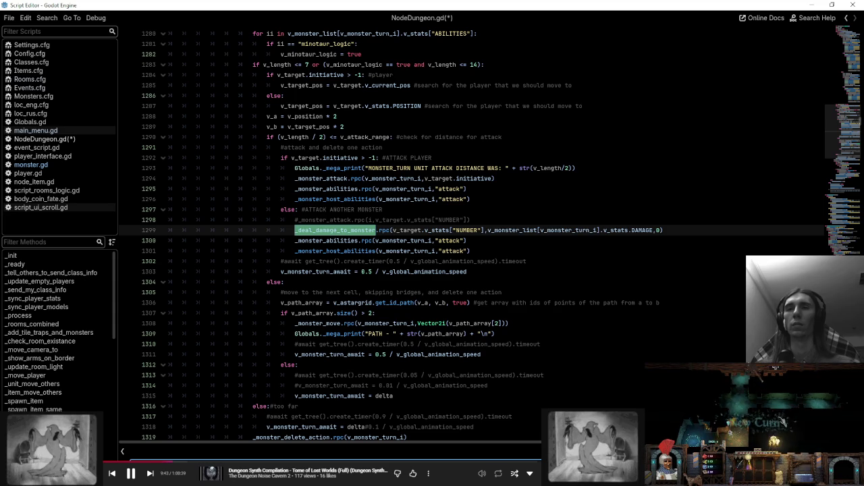
pyautogui.hotkey('shift', 'F3')
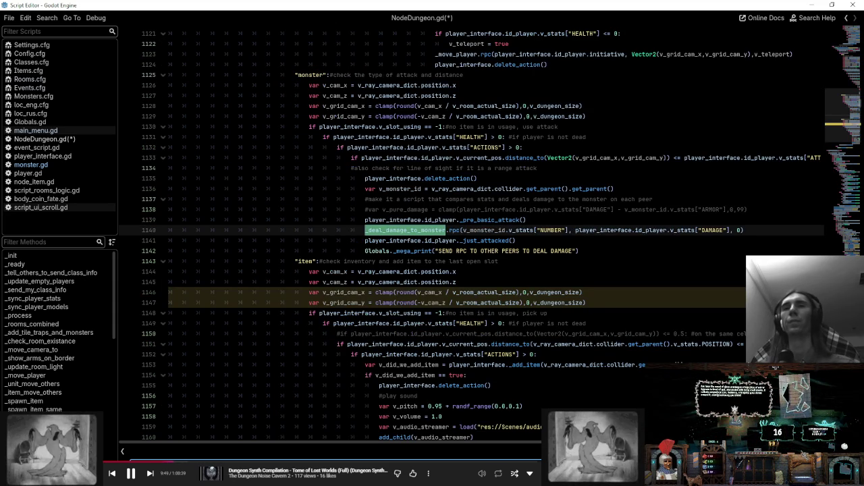
pyautogui.hotkey('shift', 'F3')
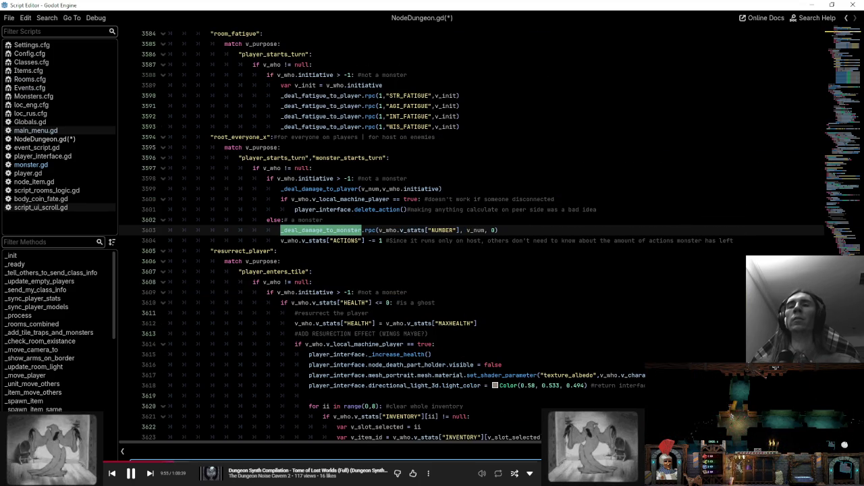
pyautogui.hotkey('shift', 'F3')
pyautogui.click(432, 230)
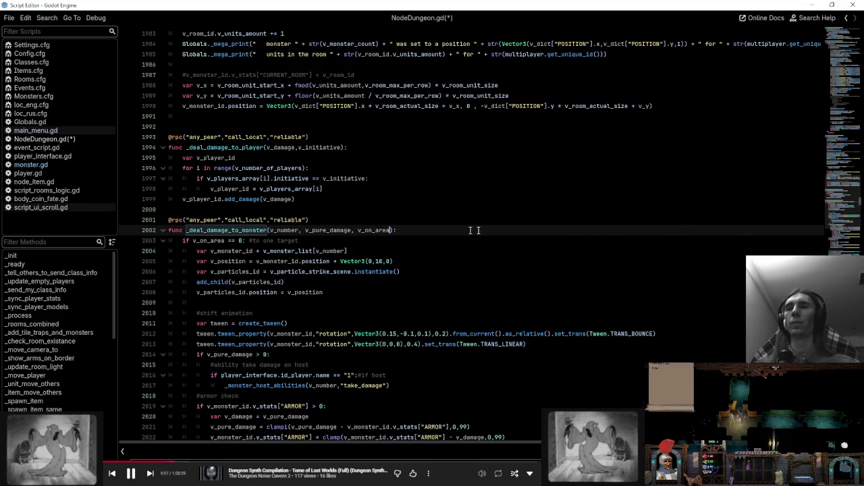
# - Add a v_side parameter to _deal_damage_to_monster and compare SIDE against v_side on line 2102
pyautogui.write(', v_')
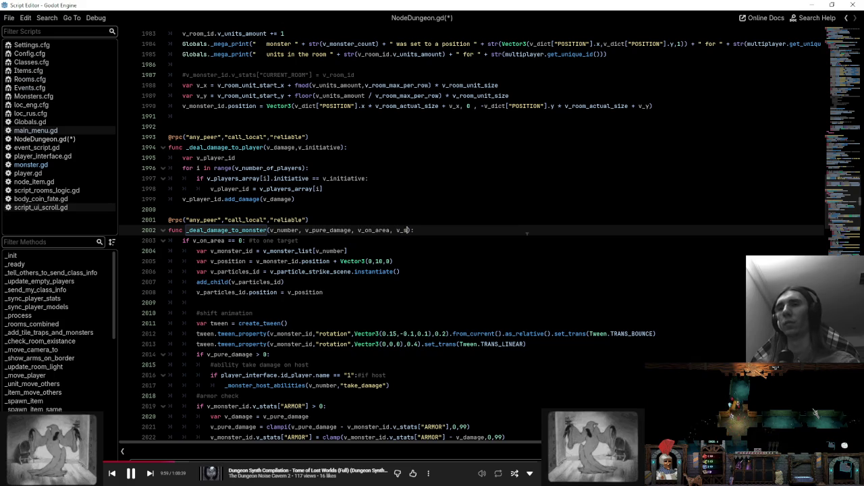
pyautogui.write('side := 1')
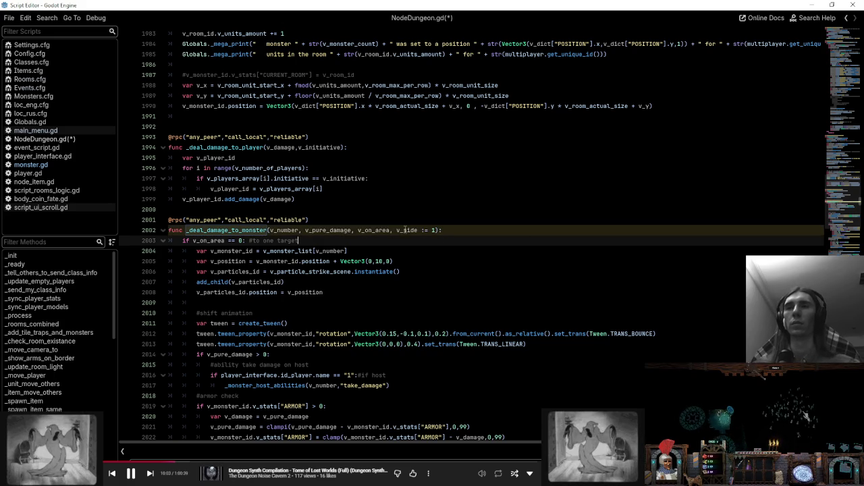
pyautogui.scroll(-15, 817, 402)
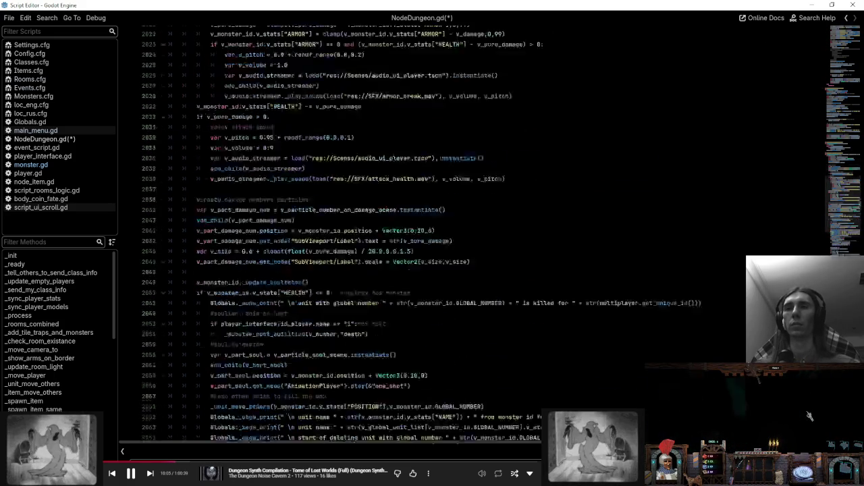
pyautogui.scroll(-19, 818, 402)
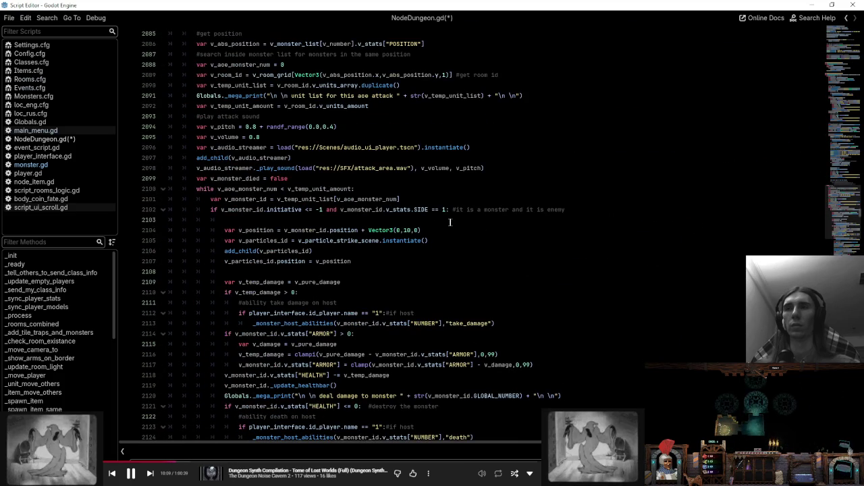
pyautogui.doubleClick(443, 209)
pyautogui.write('v_side')
pyautogui.click(539, 230)
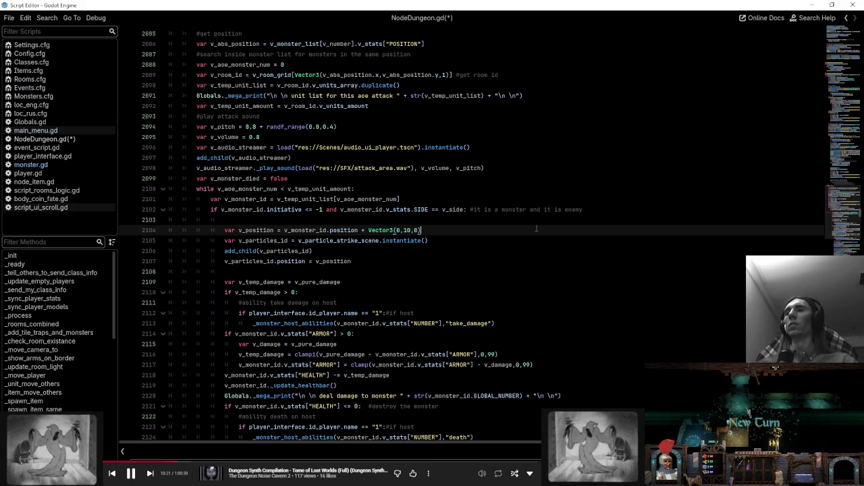
pyautogui.click(21, 175)
# - Look up the SIDE stat in player.gd's stats list
pyautogui.scroll(10, 473, 237)
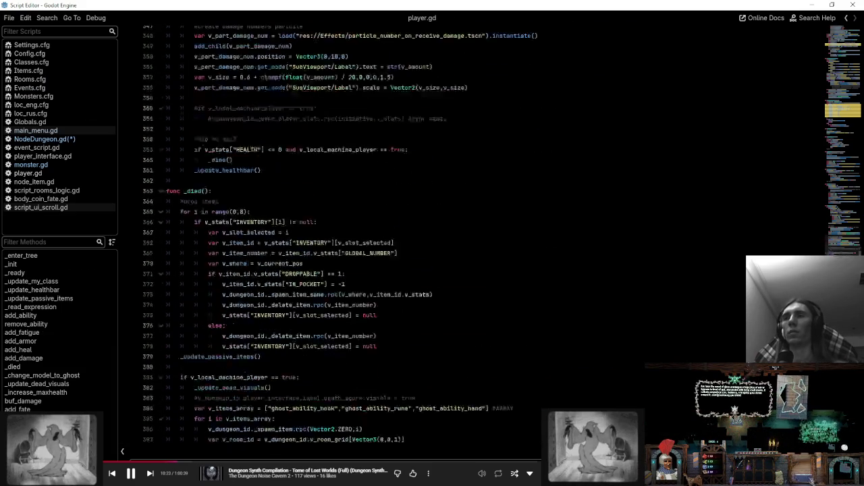
pyautogui.click(20, 256)
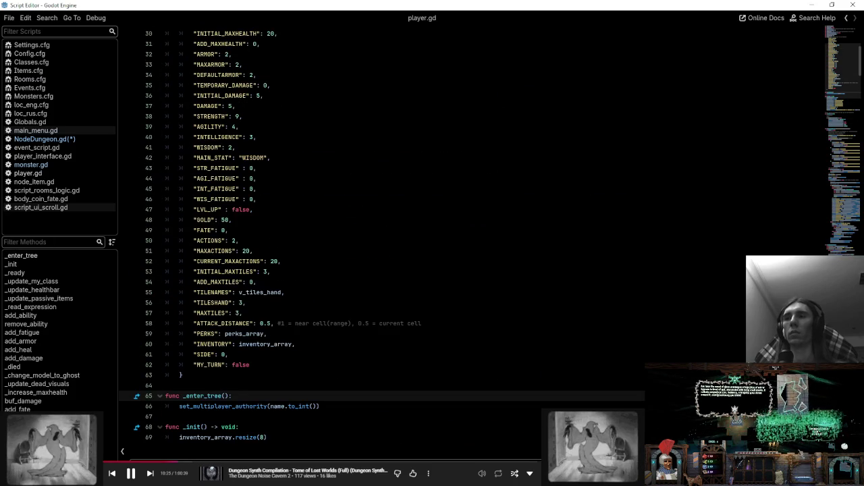
pyautogui.doubleClick(204, 355)
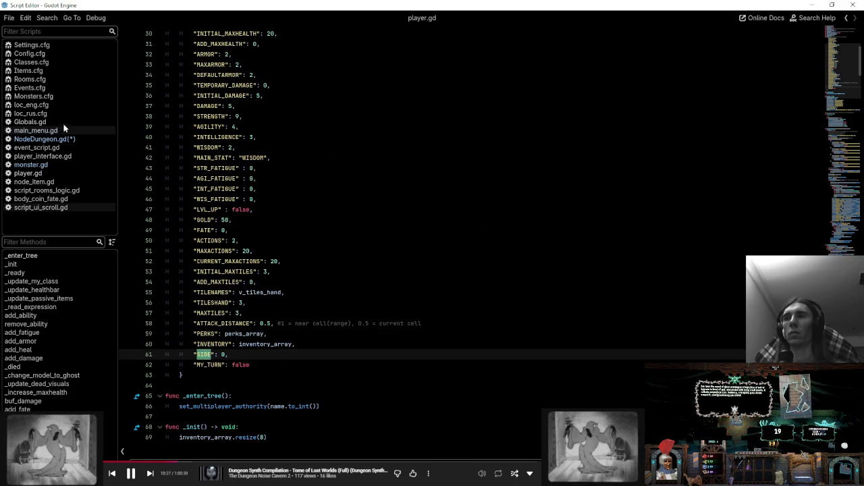
pyautogui.click(67, 138)
# - Change line 2102's check to SIDE != v_side
pyautogui.click(434, 209)
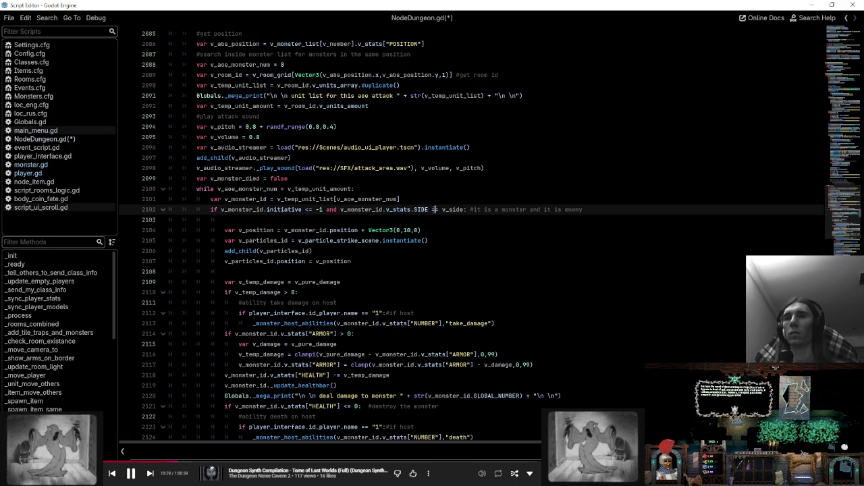
pyautogui.press('BackSpace')
pyautogui.write('!= ')
pyautogui.write('0')
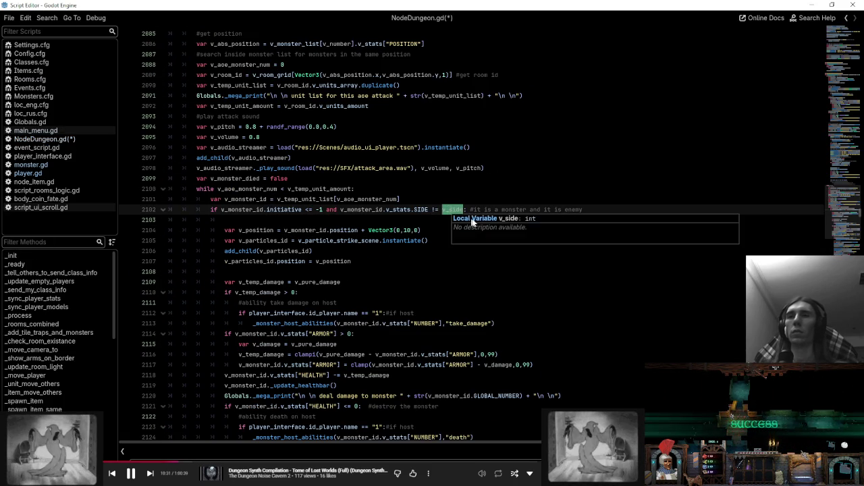
pyautogui.hotkey('ctrl', 'z')
pyautogui.hotkey('ctrl', 'z')
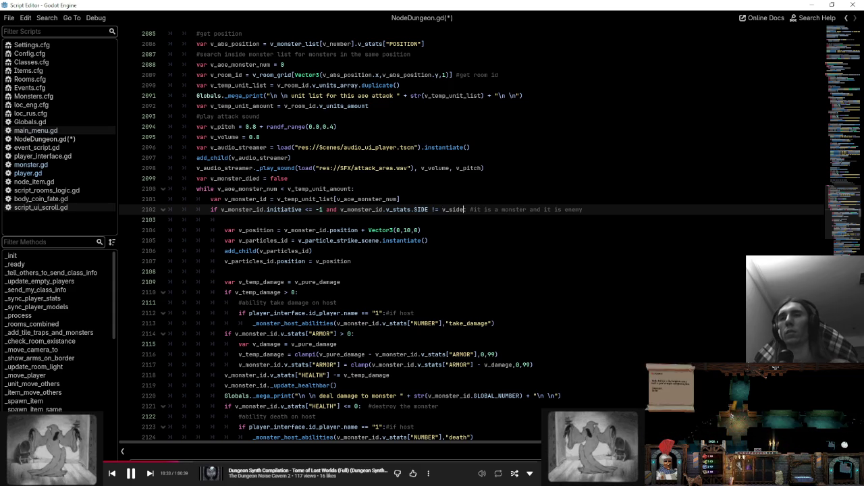
pyautogui.click(459, 231)
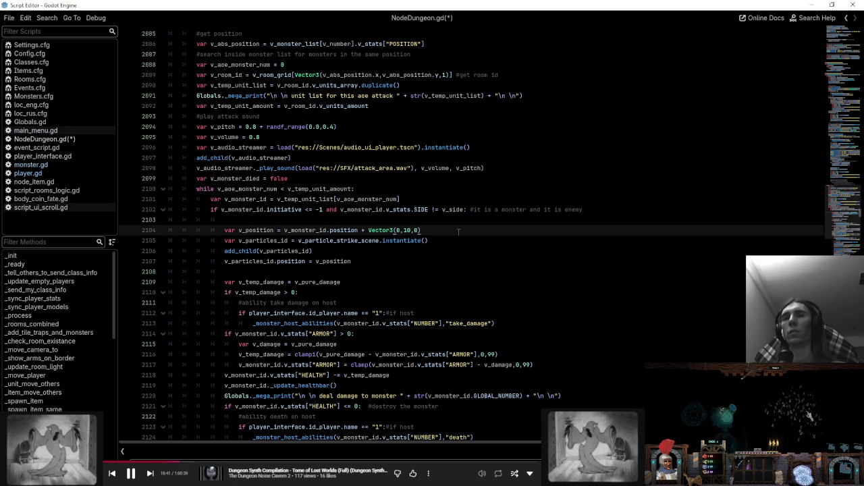
pyautogui.scroll(20, 459, 232)
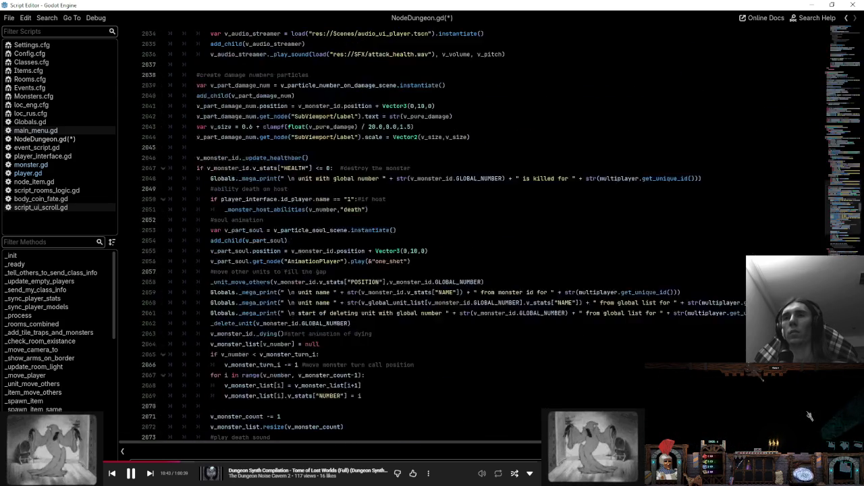
# - Change the v_side default in the line 2002 signature from 1 to 0
pyautogui.scroll(12, 438, 279)
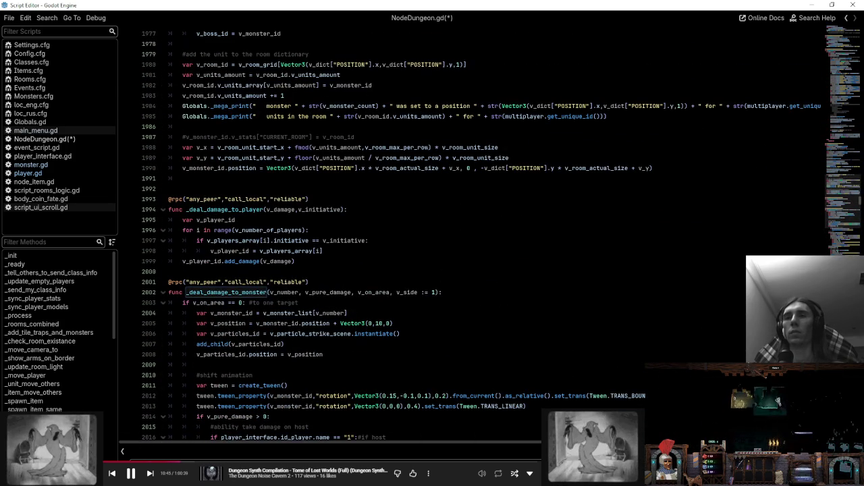
pyautogui.doubleClick(434, 292)
pyautogui.write('0')
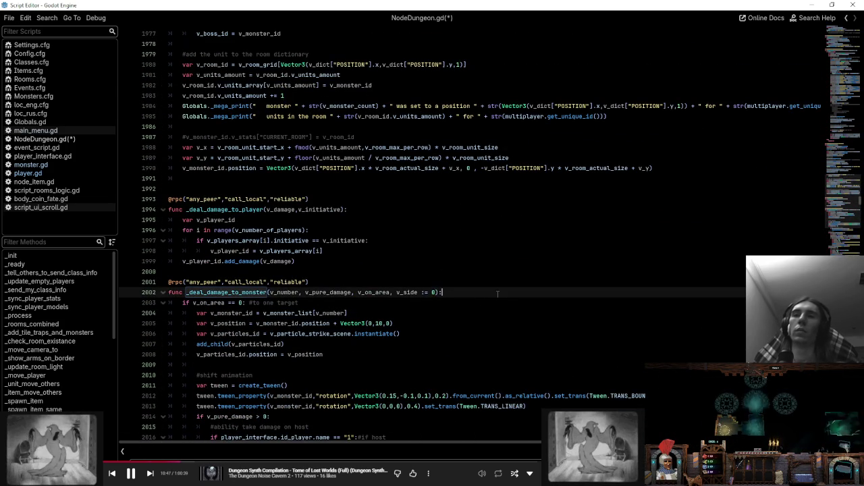
pyautogui.click(494, 292)
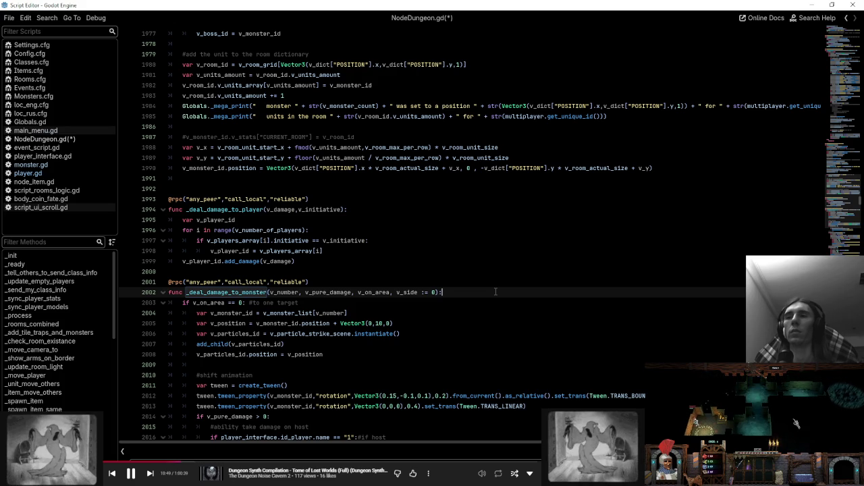
# - Recheck v_side in line 2102's area-damage check, then select the function name at its definition
pyautogui.scroll(-20, 496, 292)
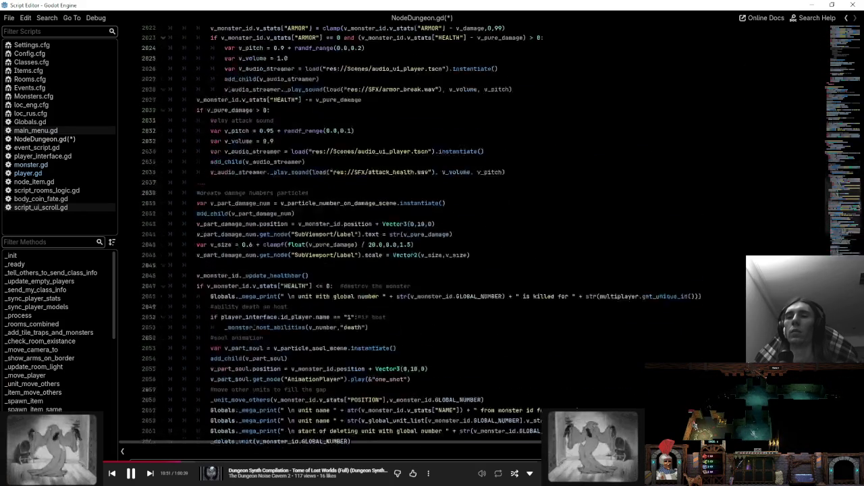
pyautogui.scroll(-7, 496, 292)
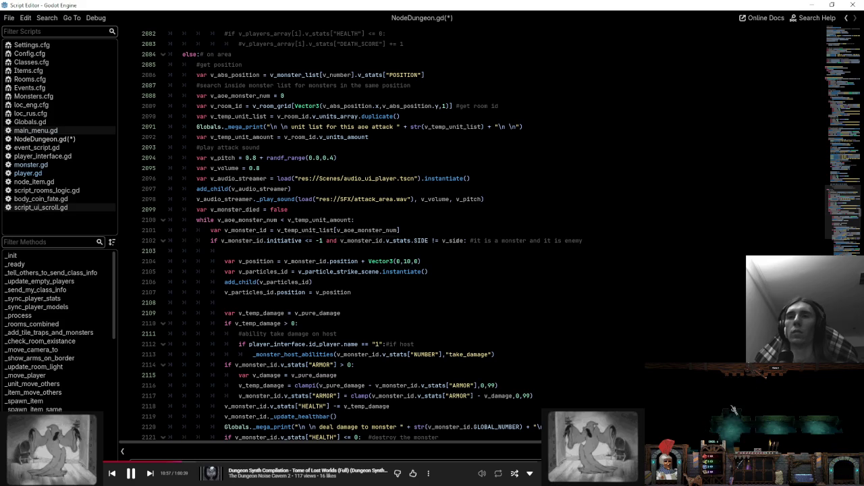
pyautogui.doubleClick(459, 241)
pyautogui.click(483, 259)
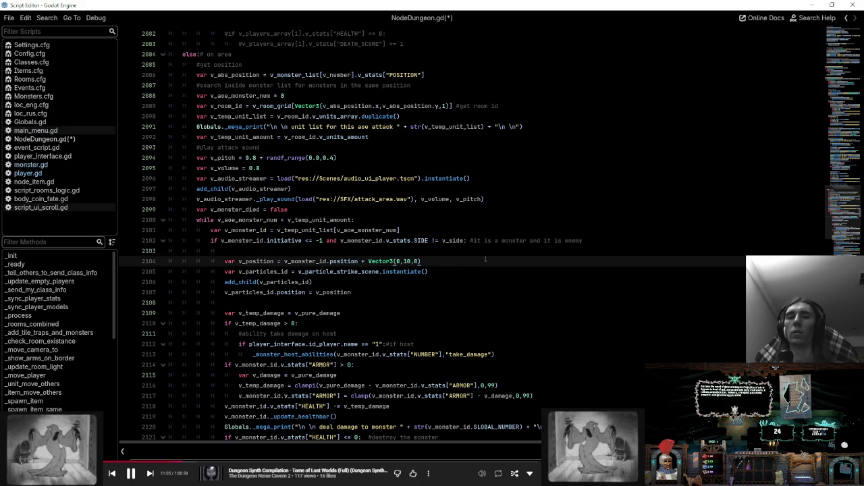
pyautogui.click(226, 230)
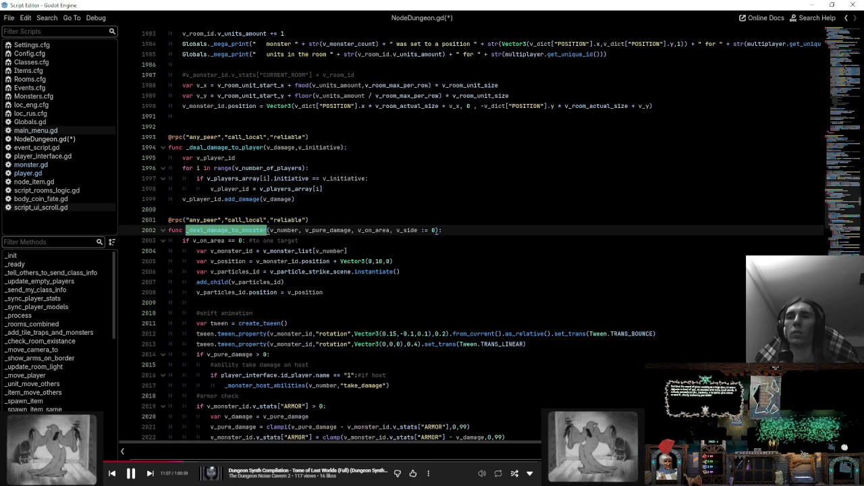
# - Append ',1' to the _deal_damage_to_monster call on line 1299 and launch a test run
pyautogui.press('F3')
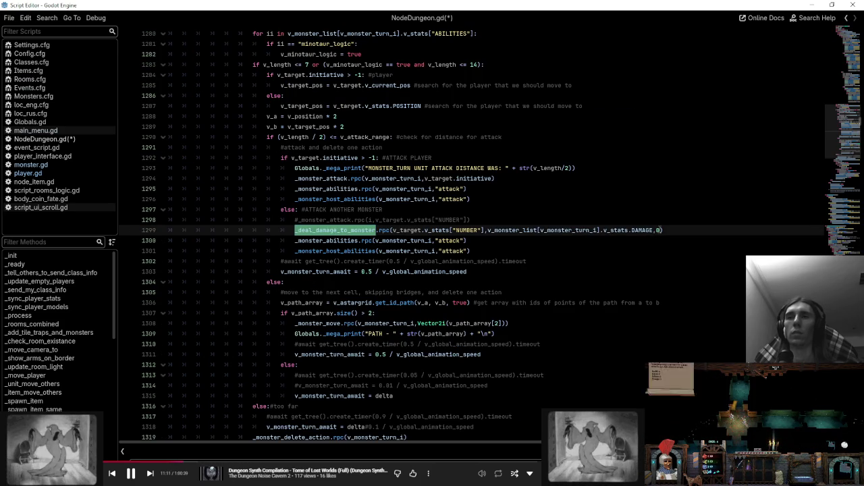
pyautogui.press('Right')
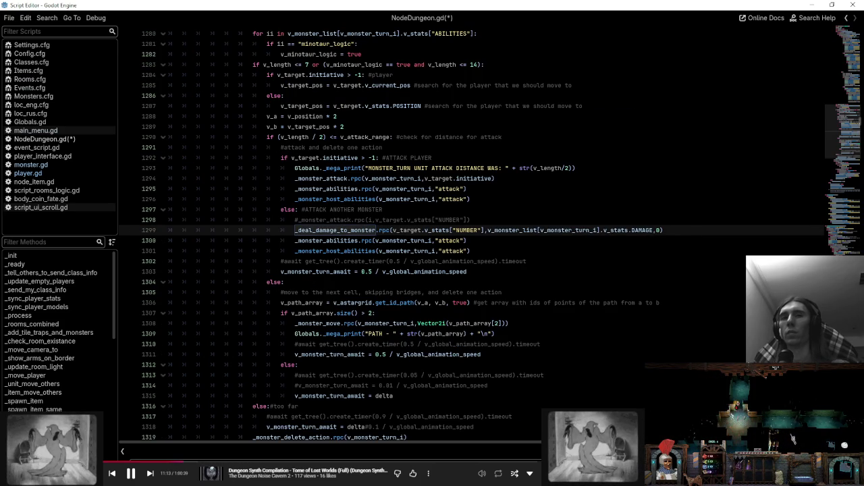
pyautogui.write(',1')
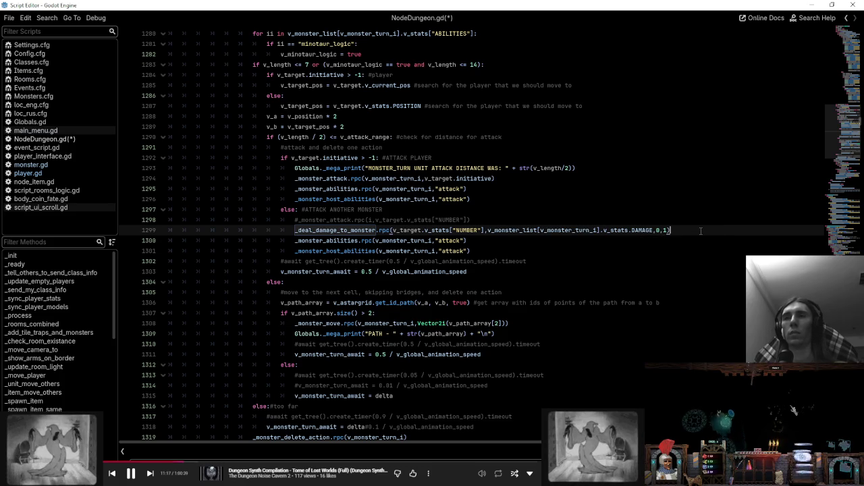
pyautogui.click(699, 239)
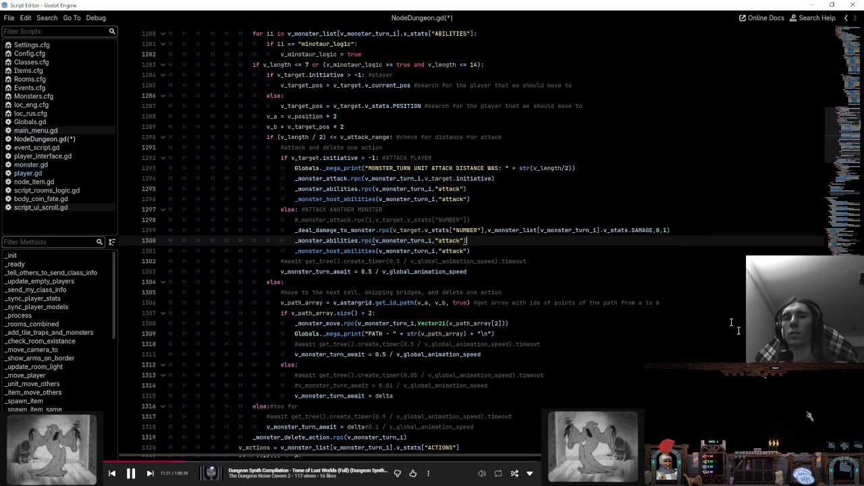
pyautogui.click(678, 230)
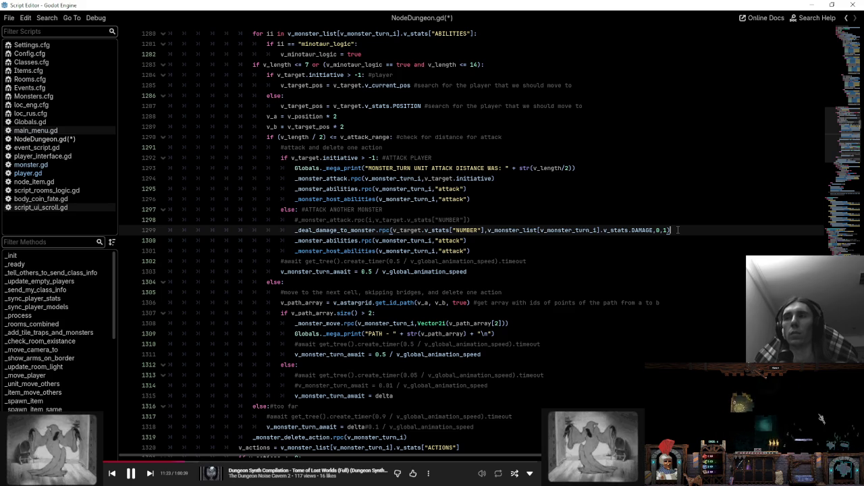
pyautogui.hotkey('alt', 'Tab')
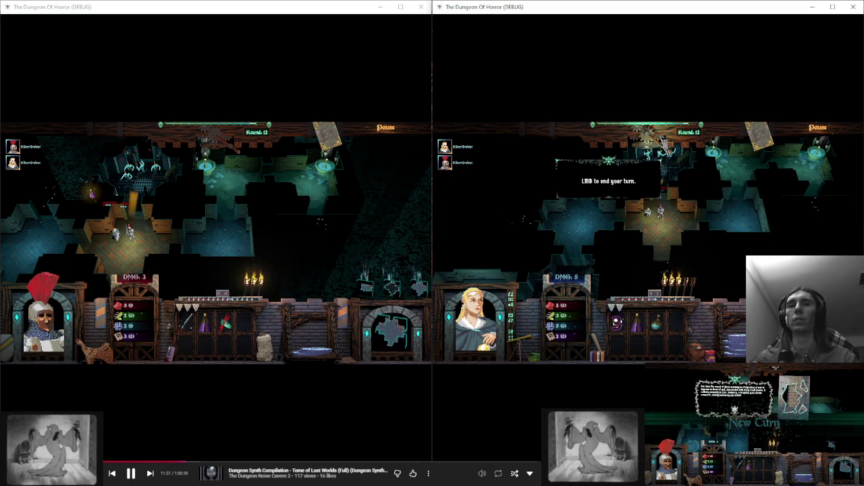
# - End two turns in the debug game until the hero dies, then close the game window
pyautogui.moveTo(724, 179)
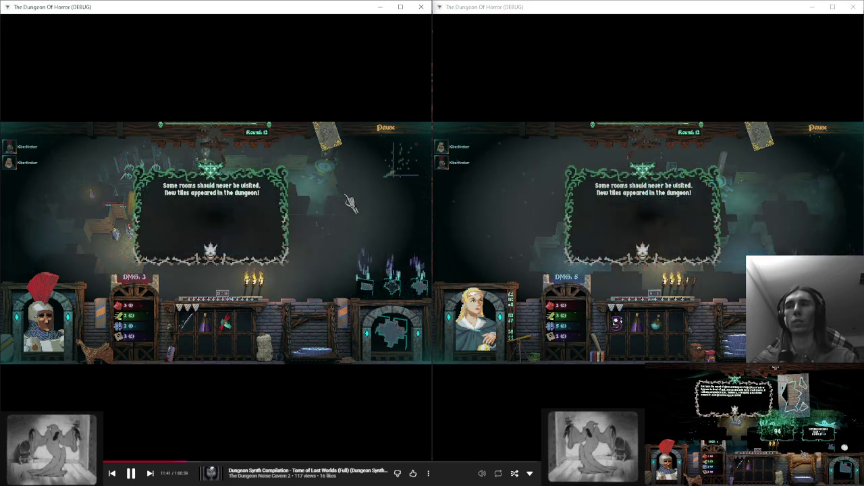
pyautogui.moveTo(257, 217)
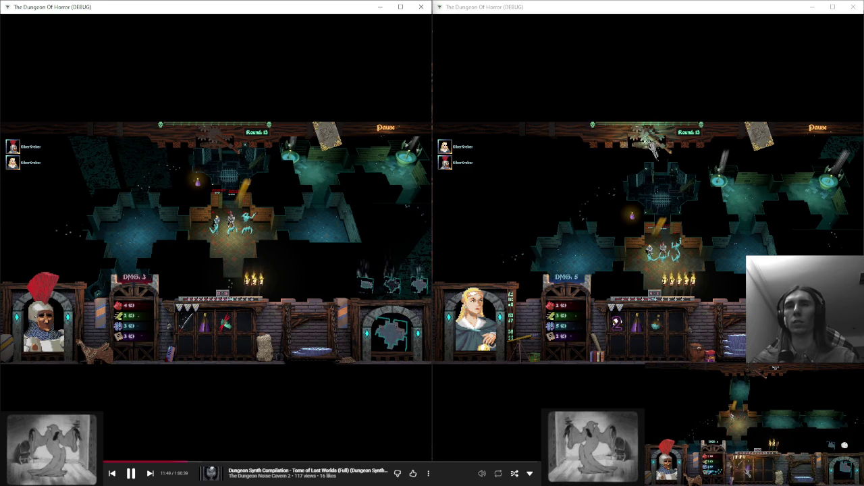
pyautogui.click(148, 177)
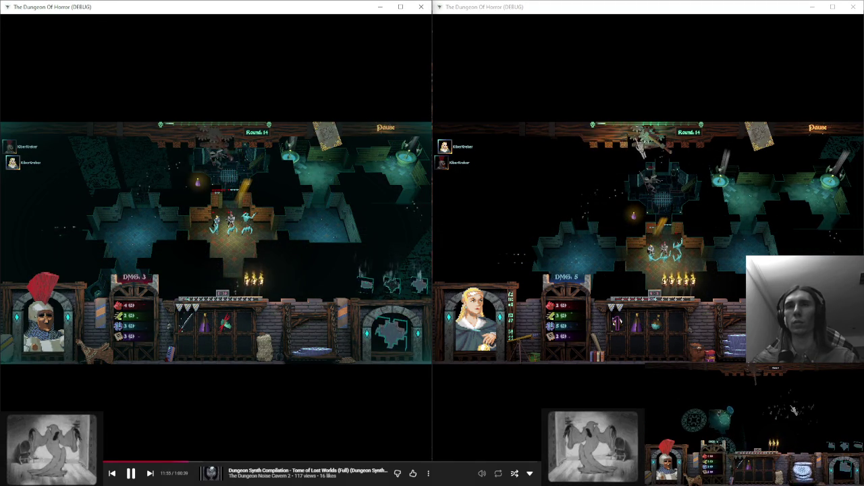
pyautogui.click(588, 167)
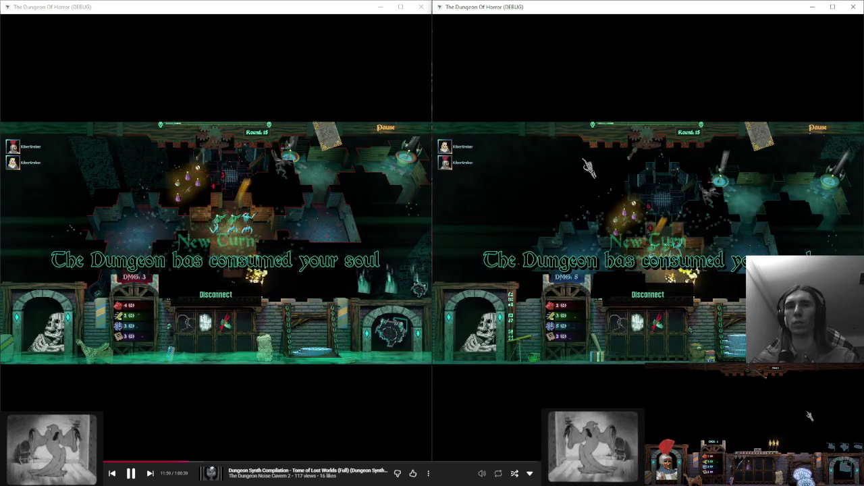
pyautogui.click(421, 6)
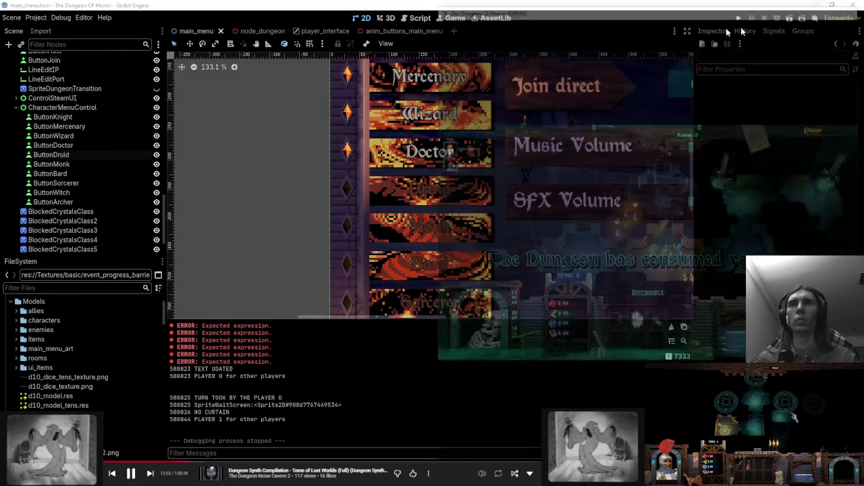
# - Browse NodeDungeon.gd's _process function, switching between the script and the main editor
pyautogui.click(419, 18)
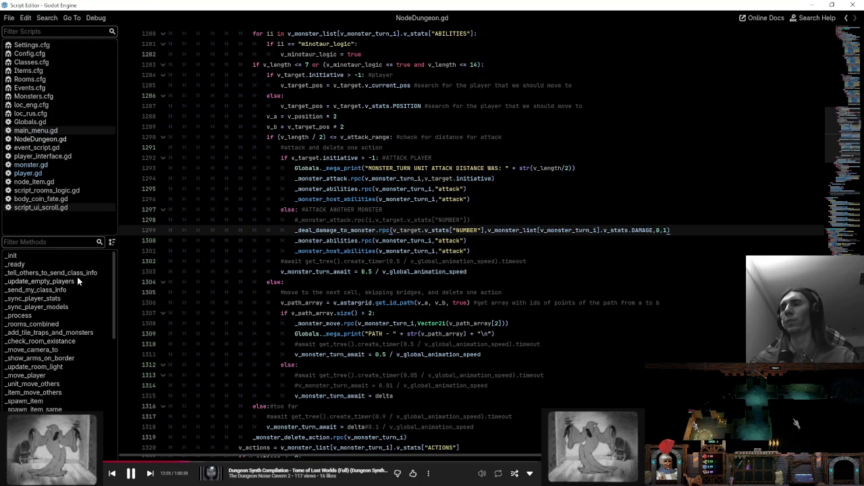
pyautogui.click(47, 314)
pyautogui.scroll(-10, 405, 243)
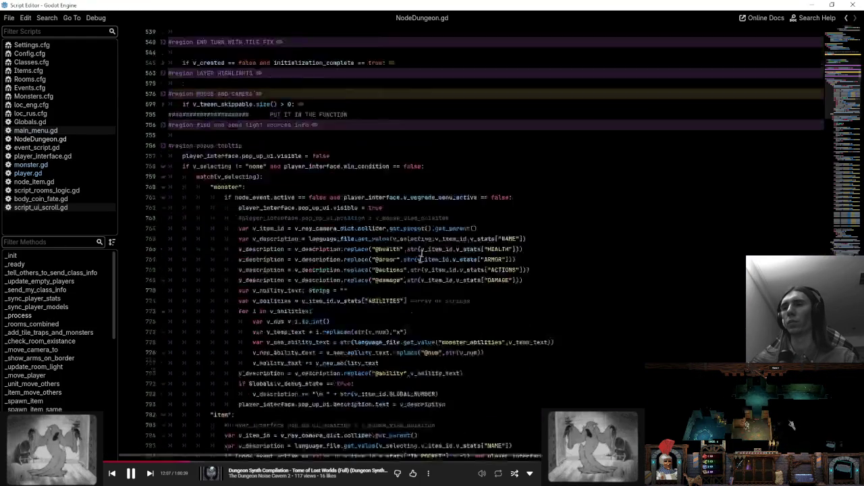
pyautogui.hotkey('alt', 'Tab')
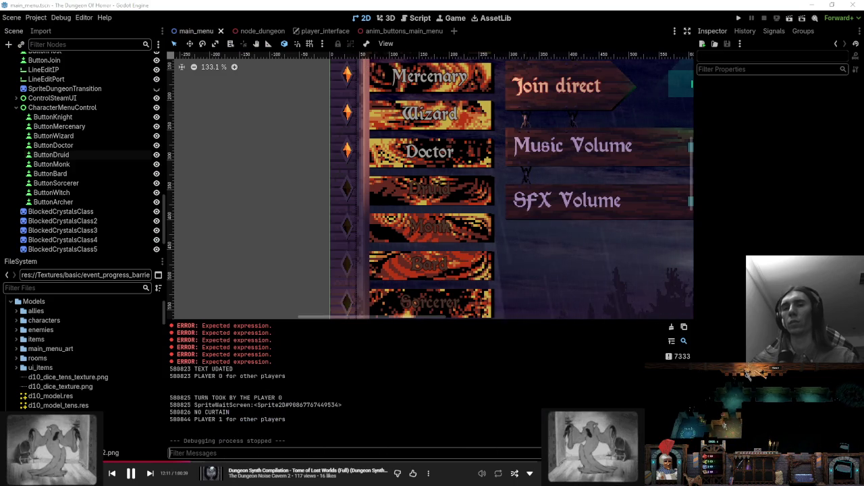
pyautogui.hotkey('alt', 'Tab')
# - Highlight MONSTER_TURN occurrences near _rooms_combined and enlarge the Output panel in the main editor
pyautogui.click(42, 325)
pyautogui.scroll(10, 327, 254)
pyautogui.scroll(5, 327, 254)
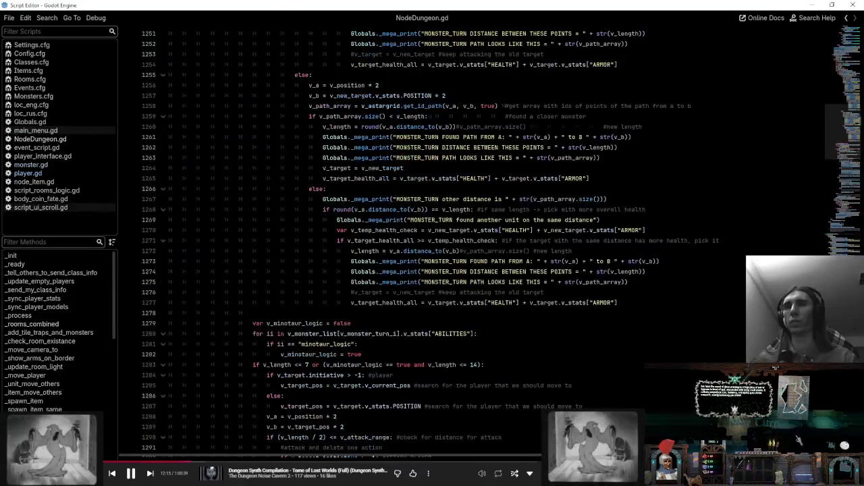
pyautogui.doubleClick(442, 262)
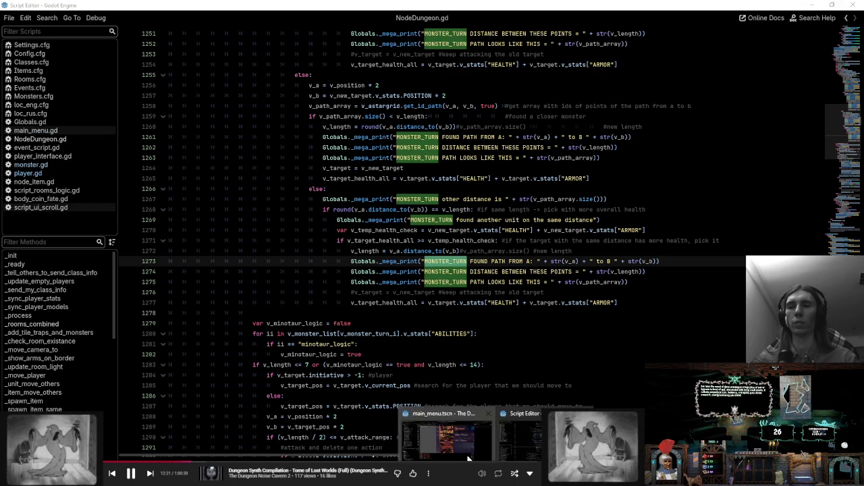
pyautogui.click(417, 437)
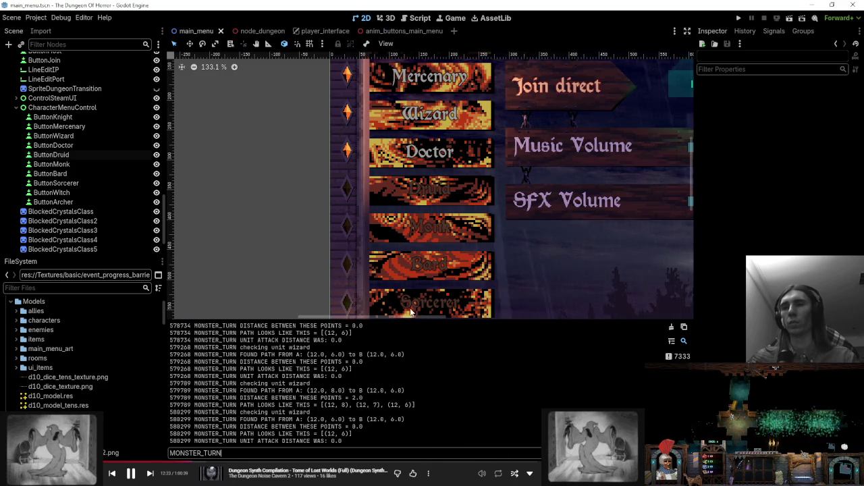
pyautogui.moveTo(406, 320); pyautogui.dragTo(404, 138)
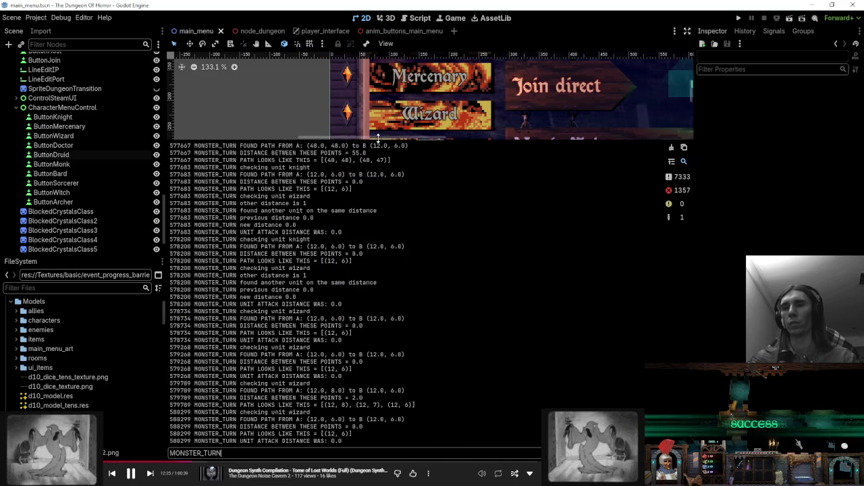
# - Scroll through the filtered MONSTER_TURN output log to review the monster turn
pyautogui.scroll(10, 472, 411)
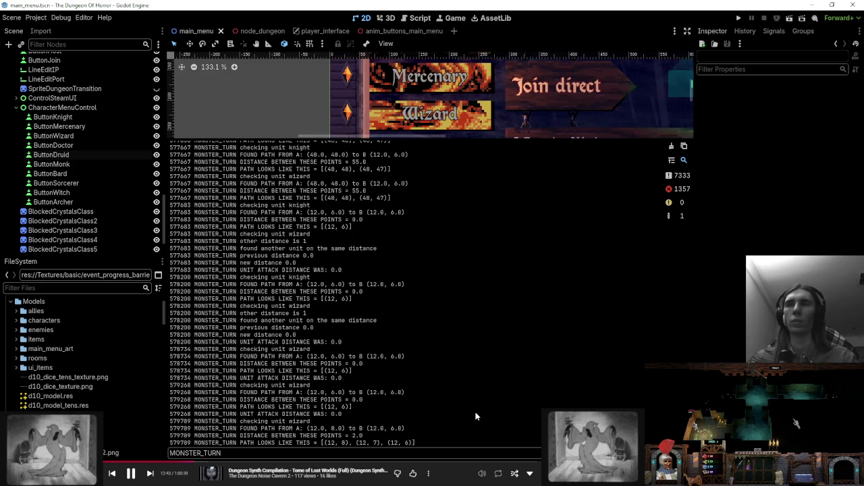
pyautogui.scroll(10, 475, 417)
pyautogui.scroll(10, 475, 416)
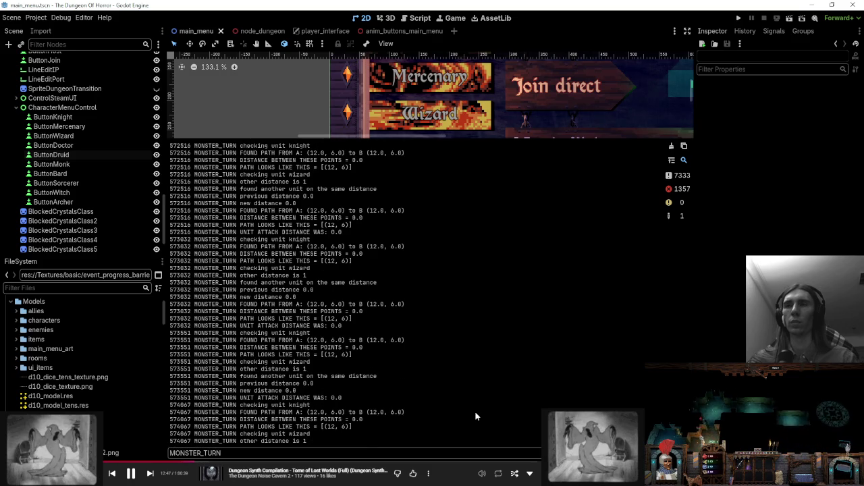
pyautogui.scroll(-2, 476, 417)
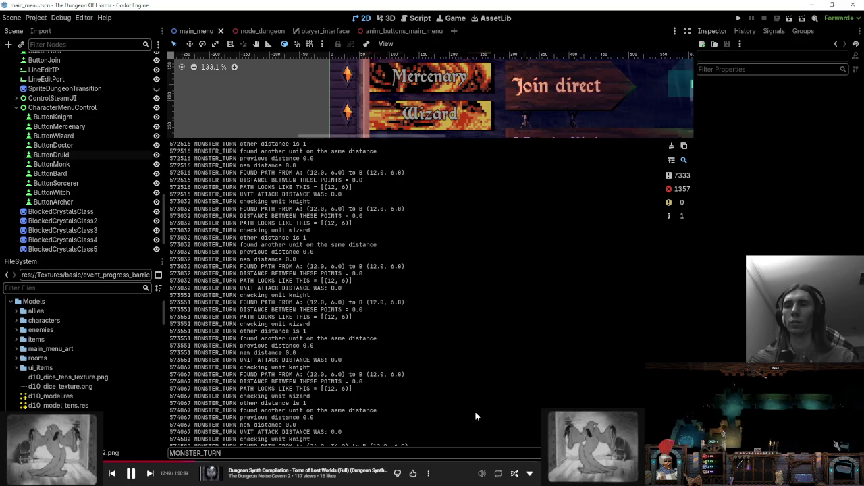
pyautogui.scroll(-4, 476, 416)
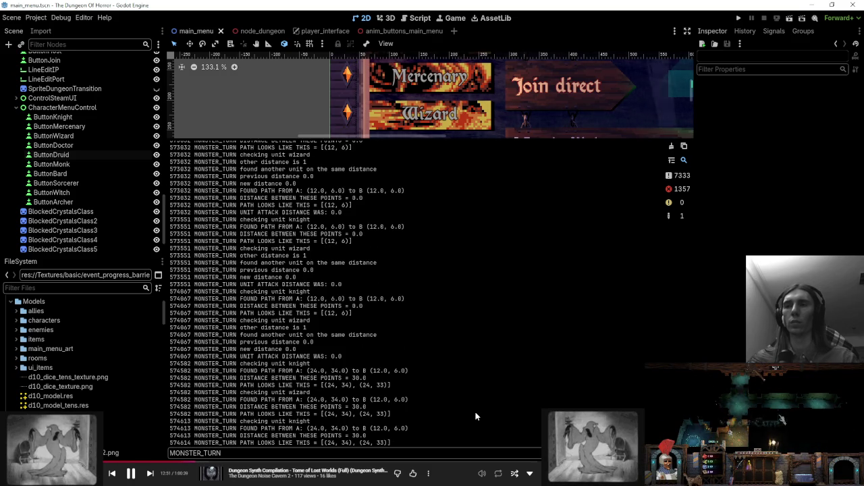
pyautogui.scroll(7, 475, 417)
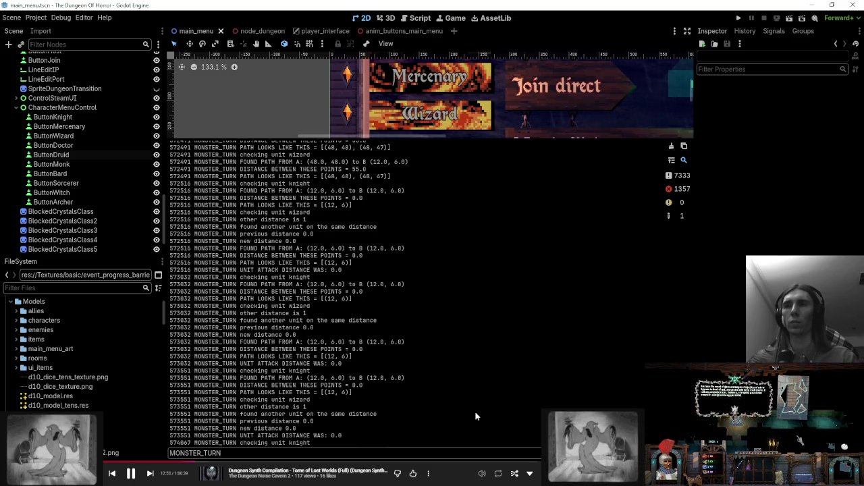
# - Bring up NodeDungeon.gd at the line 1270 equal-distance health check
pyautogui.click(420, 18)
pyautogui.click(691, 197)
pyautogui.click(702, 230)
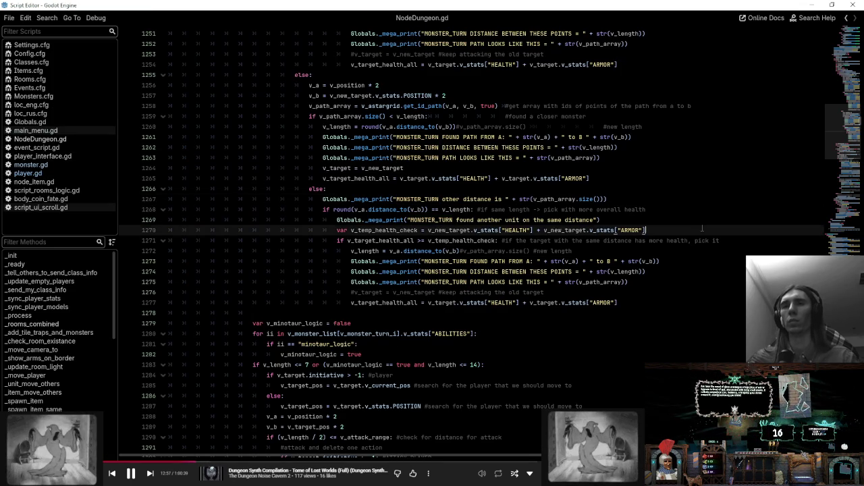
# - Inspect the target-selection code around lines 1239–1275, highlighting every use of v_target
pyautogui.click(689, 282)
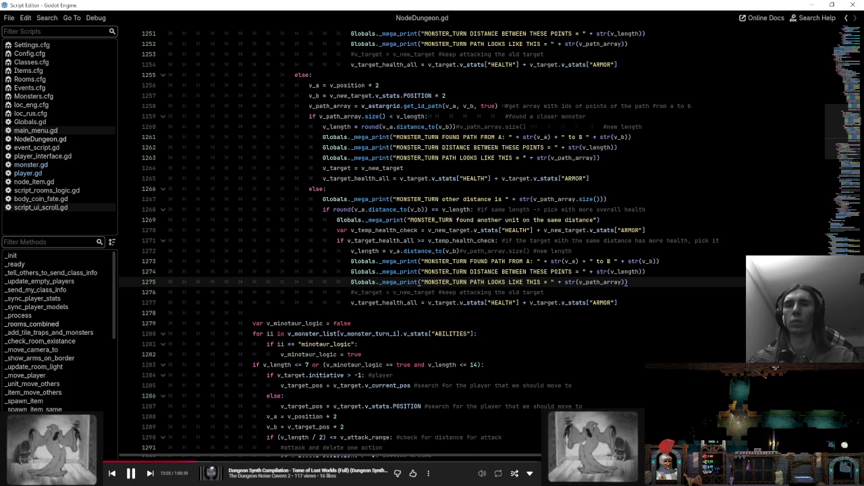
pyautogui.moveTo(473, 485)
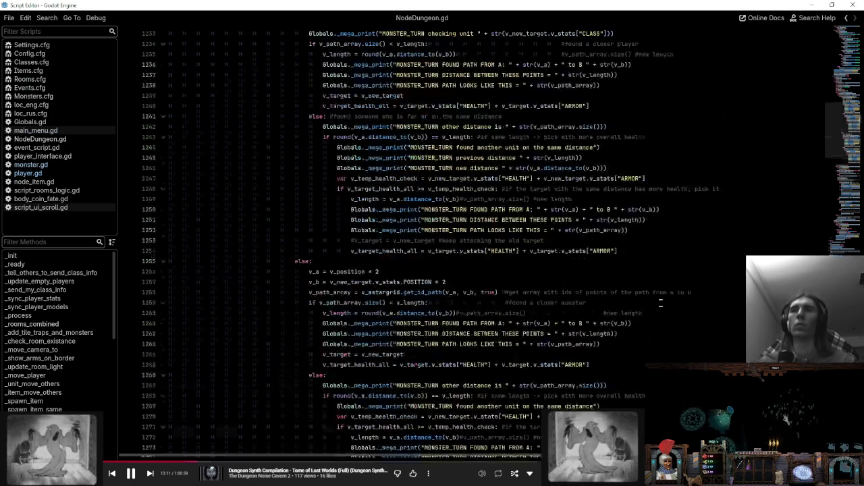
pyautogui.click(665, 251)
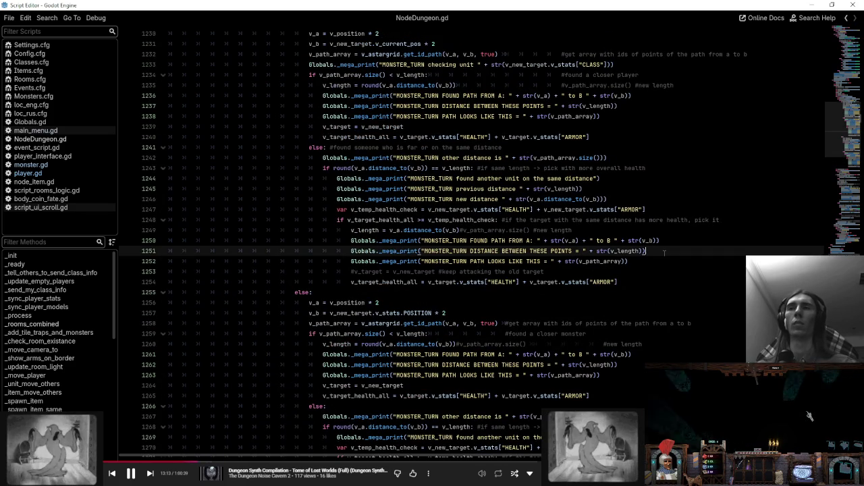
pyautogui.scroll(4, 665, 253)
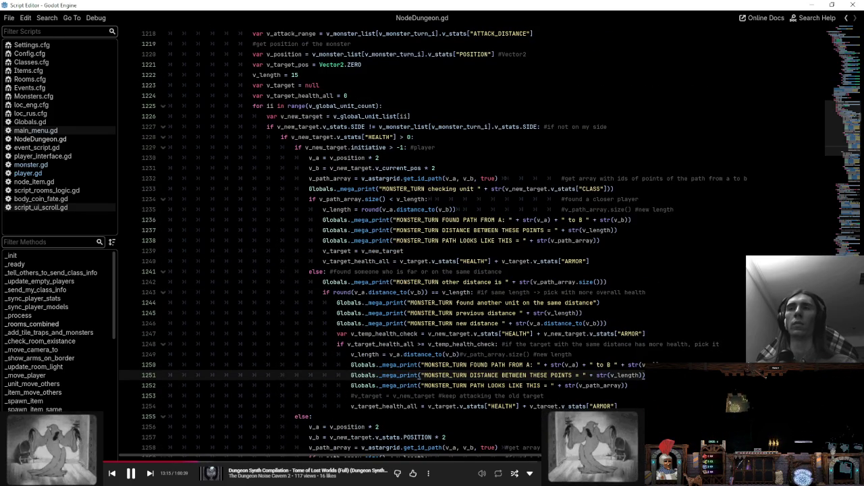
pyautogui.click(638, 252)
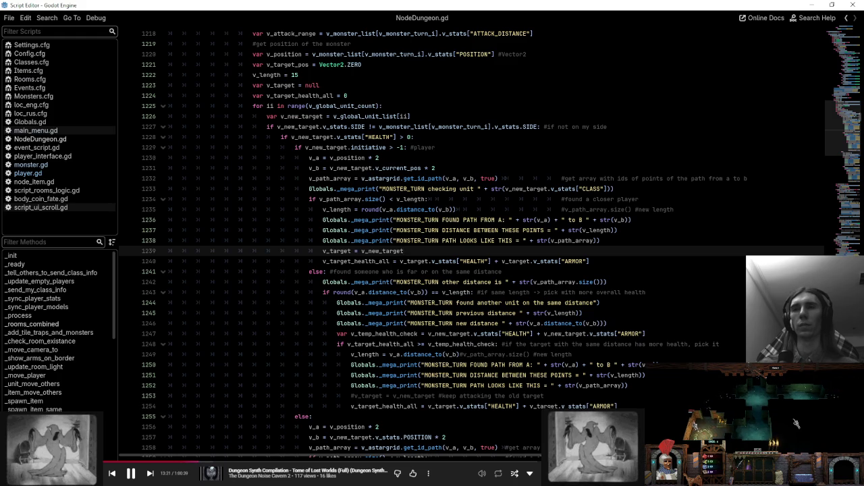
pyautogui.doubleClick(336, 251)
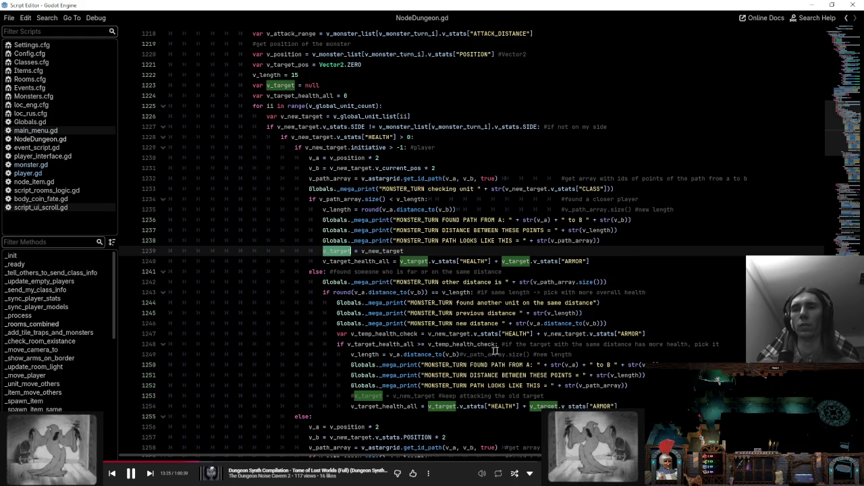
pyautogui.click(591, 355)
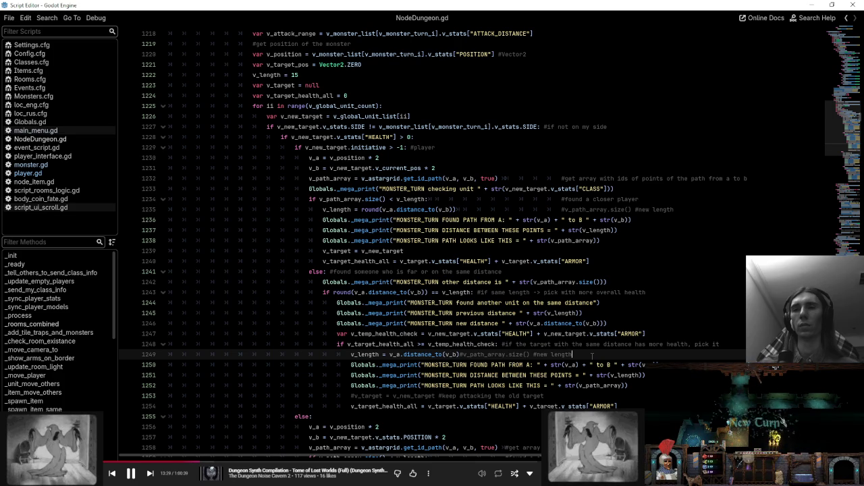
# - Uncomment the v_target assignments on lines 1253 and 1276
pyautogui.click(473, 396)
pyautogui.hotkey('ctrl', 'k')
pyautogui.scroll(-8, 472, 236)
pyautogui.click(472, 385)
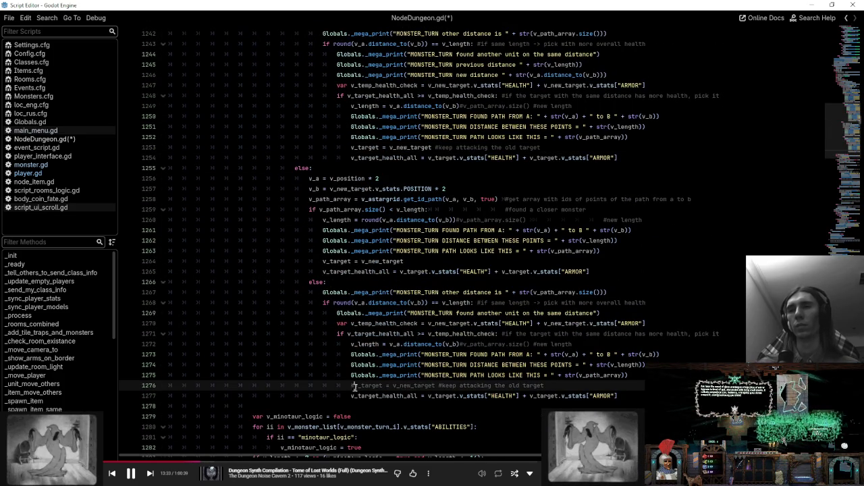
pyautogui.hotkey('ctrl', 'k')
# - Highlight the uses of v_target, v_new_target and v_temp_health_check
pyautogui.scroll(1, 472, 241)
pyautogui.scroll(4, 473, 236)
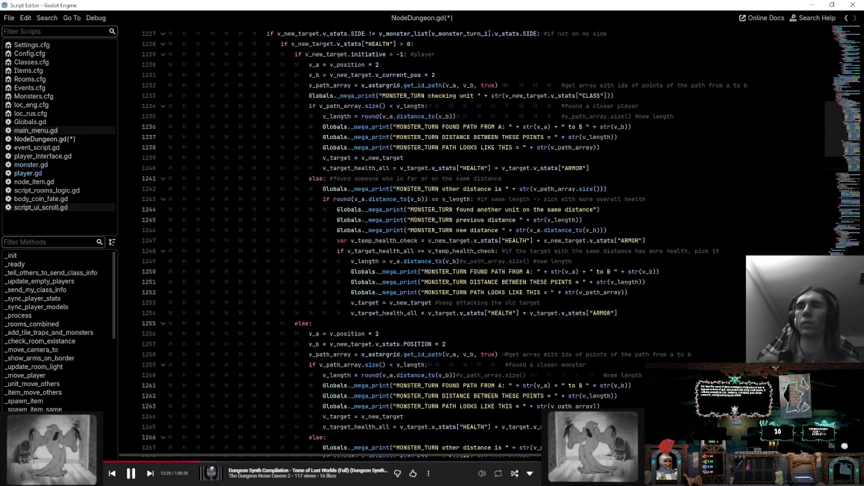
pyautogui.doubleClick(365, 303)
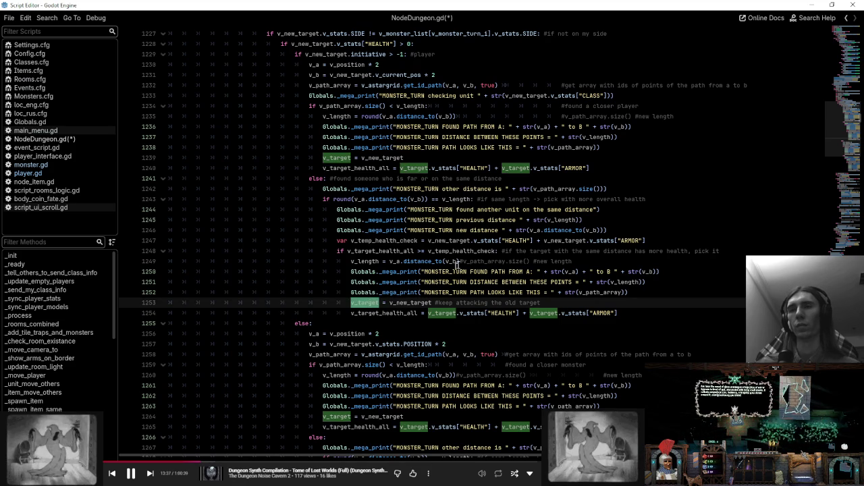
pyautogui.doubleClick(411, 304)
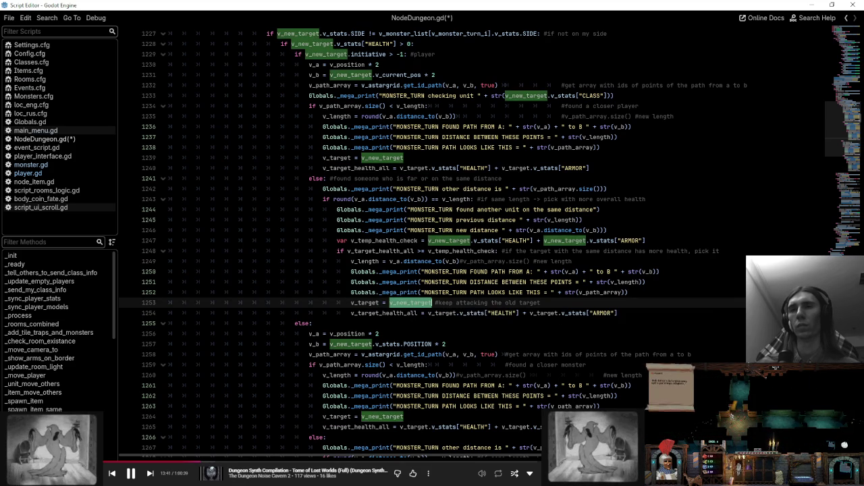
pyautogui.doubleClick(450, 252)
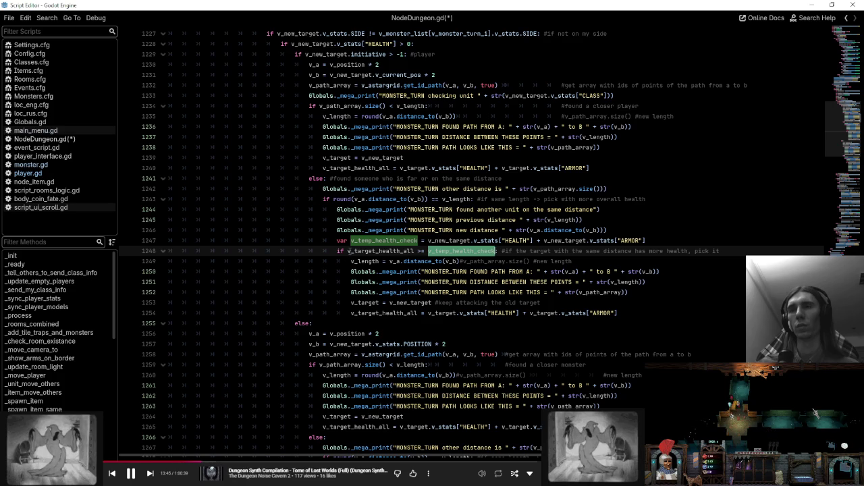
# - Try inserting v_temp_health_check into the line 1248 condition, then undo it
pyautogui.click(349, 251)
pyautogui.hotkey('ctrl', 'v')
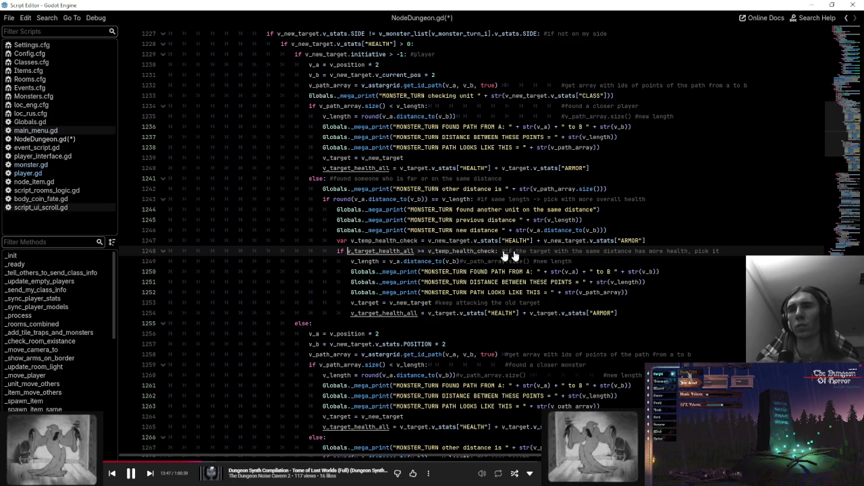
pyautogui.write('>')
pyautogui.hotkey('ctrl', 'space')
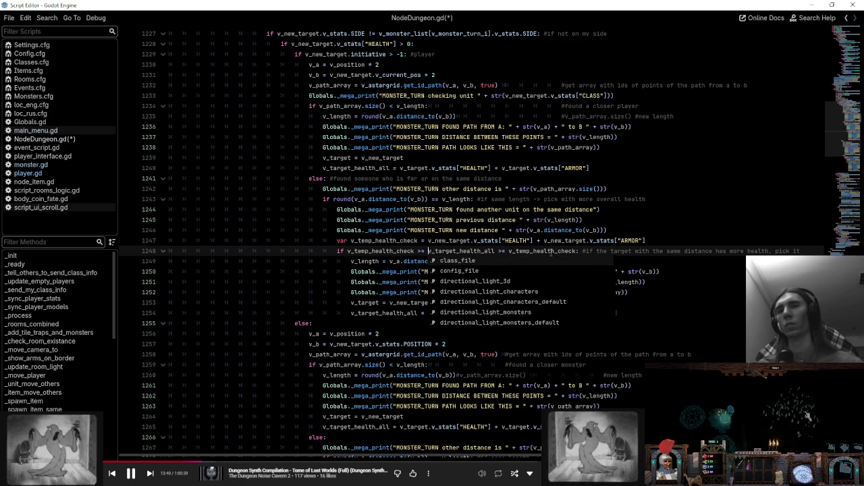
pyautogui.hotkey('ctrl', 'z')
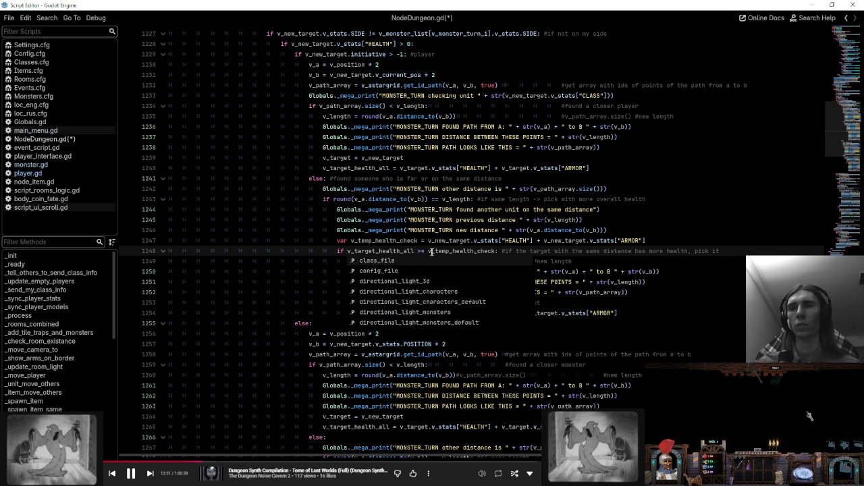
# - Change '>=' to '<' in the health checks on lines 1248 and 1271
pyautogui.click(420, 251)
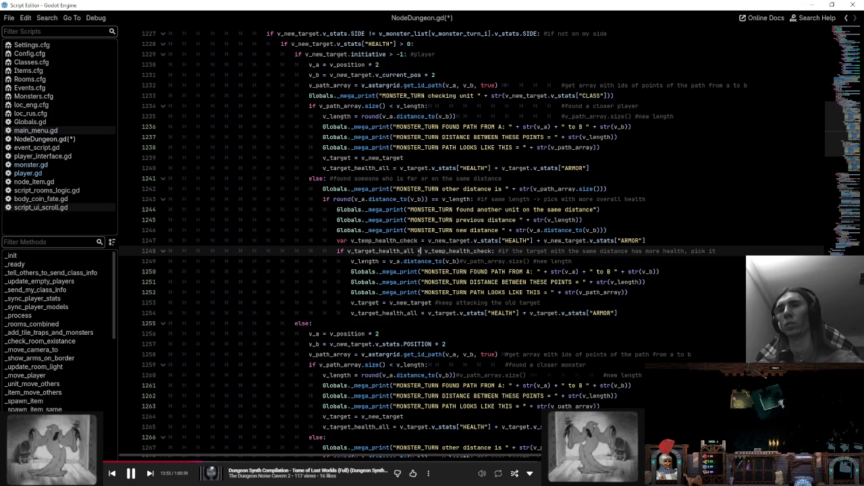
pyautogui.write('<')
pyautogui.scroll(-3, 420, 251)
pyautogui.scroll(-4, 420, 252)
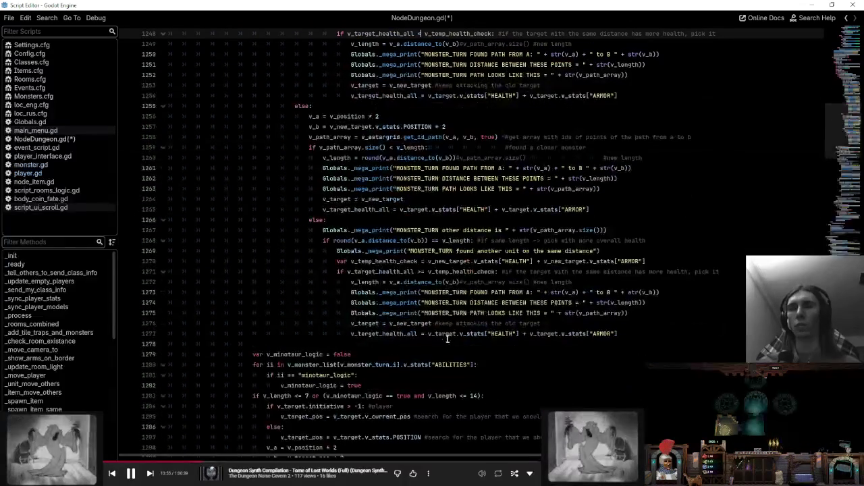
pyautogui.click(419, 271)
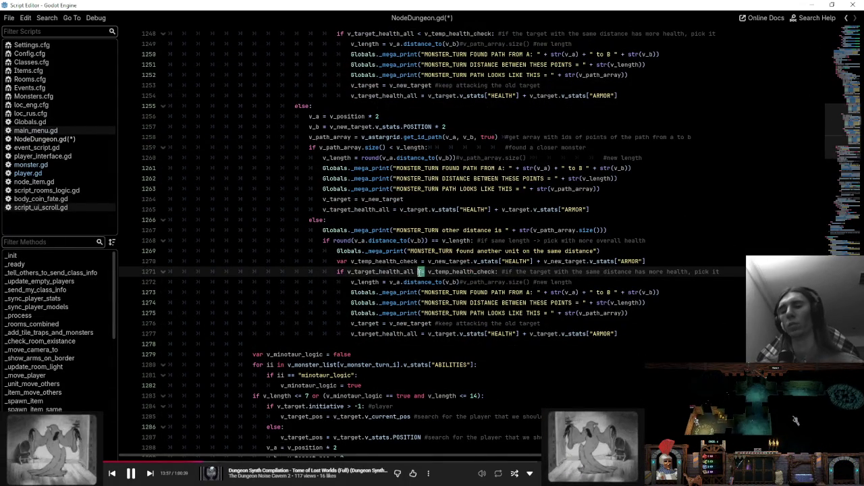
pyautogui.write('<')
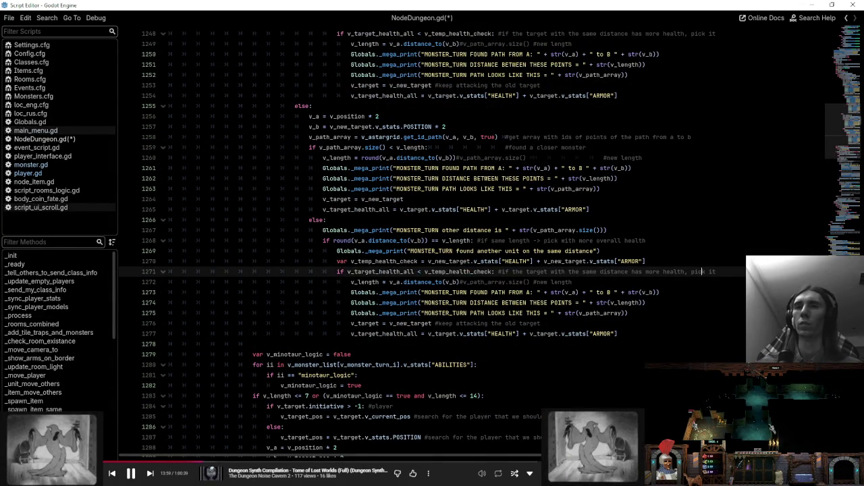
pyautogui.click(702, 263)
# - Save the NodeDungeon.gd changes
pyautogui.scroll(7, 588, 261)
pyautogui.click(719, 263)
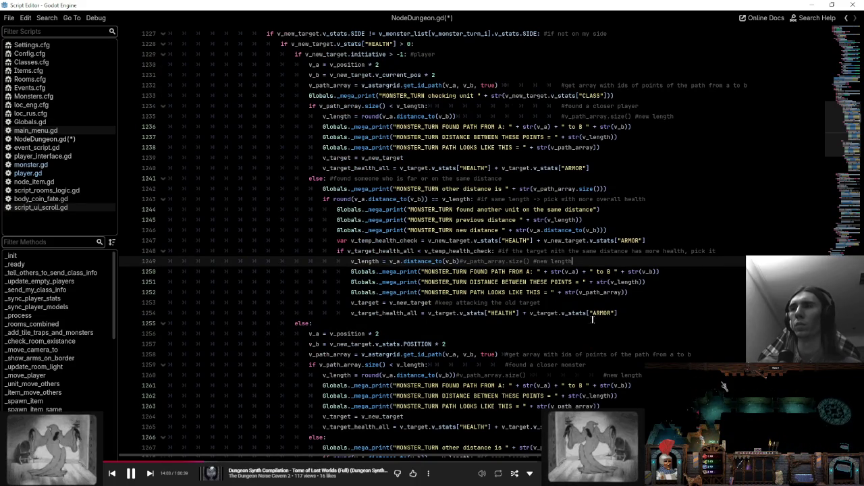
pyautogui.press('F5')
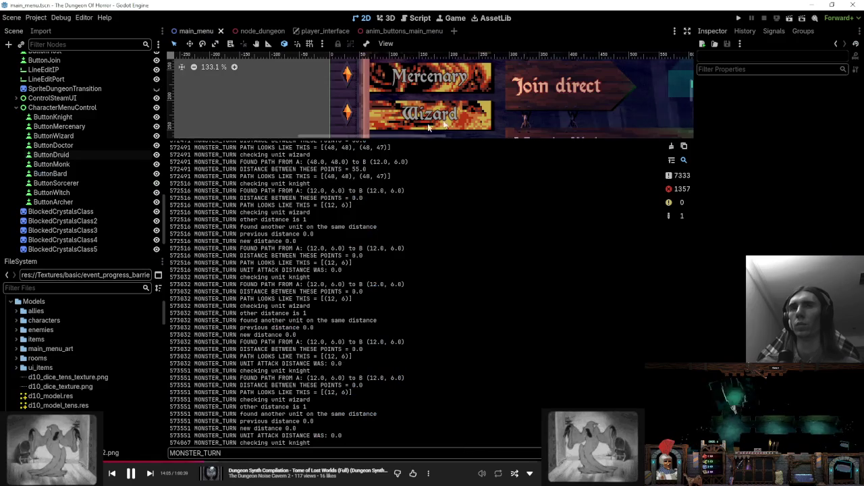
# - Delete ,"ghost_ability_hand" from the knight's starting items on line 17 of Classes.cfg and save
pyautogui.click(420, 18)
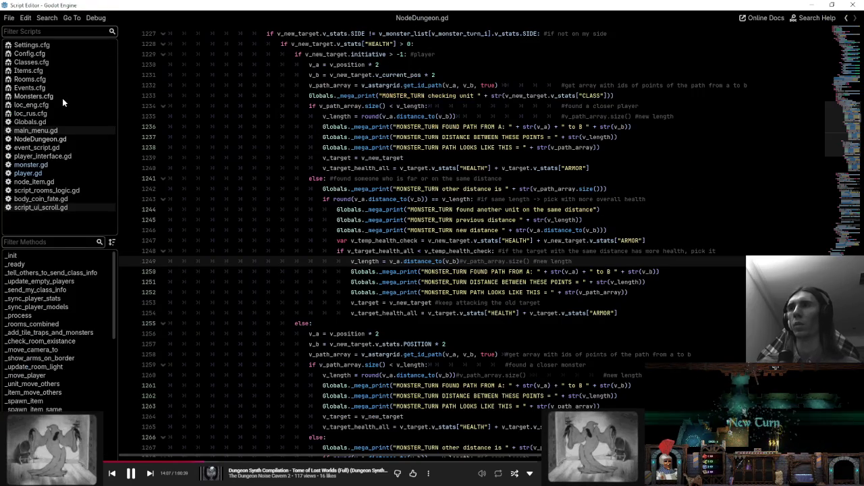
pyautogui.click(63, 97)
pyautogui.click(81, 61)
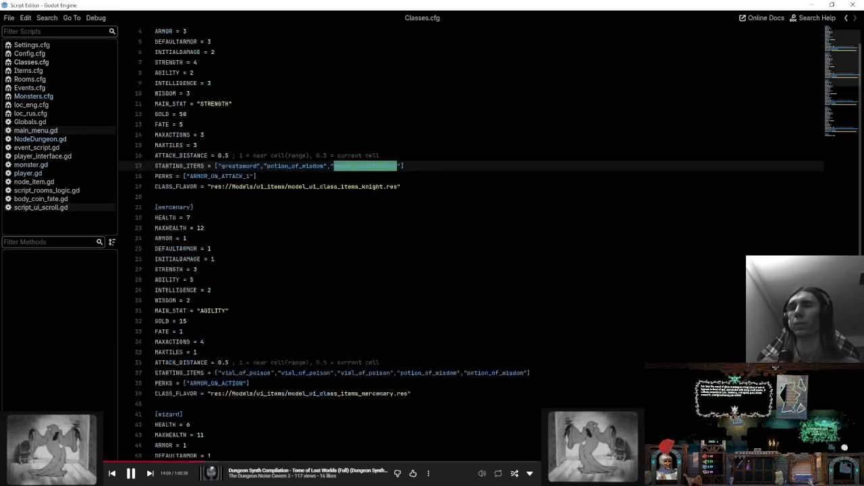
pyautogui.scroll(2, 473, 236)
pyautogui.click(156, 229)
pyautogui.moveTo(400, 199); pyautogui.dragTo(329, 199)
pyautogui.press('BackSpace')
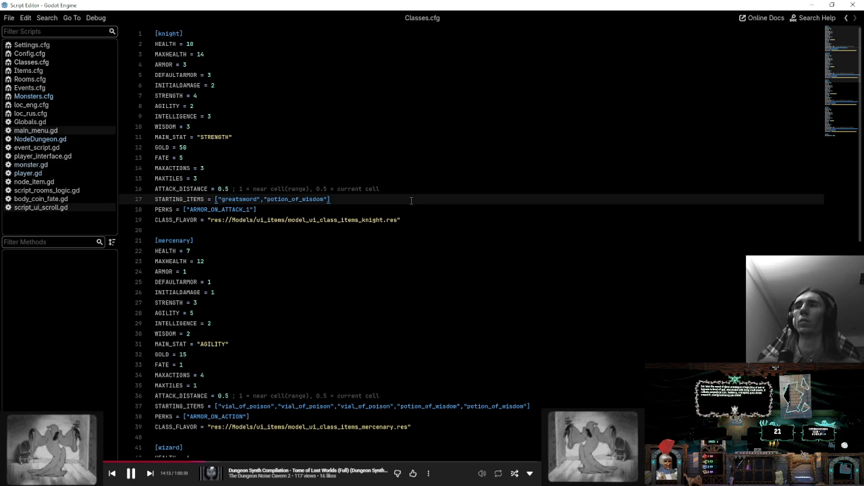
pyautogui.hotkey('ctrl', 's')
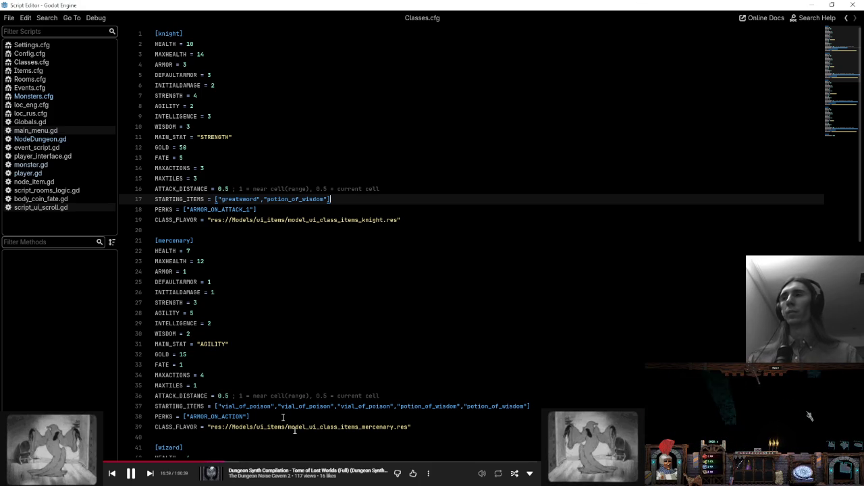
pyautogui.click(66, 140)
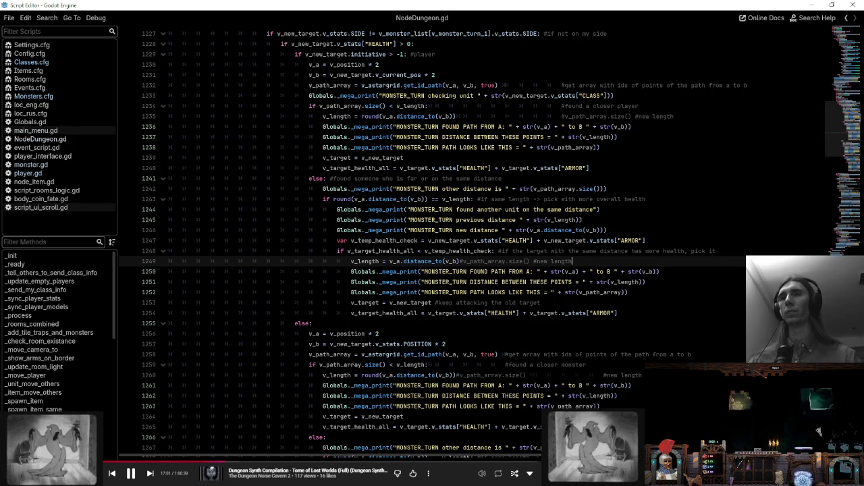
# - Review the target logic on lines 1239–1249 without editing, then return to the main Godot window
pyautogui.click(662, 161)
pyautogui.click(673, 228)
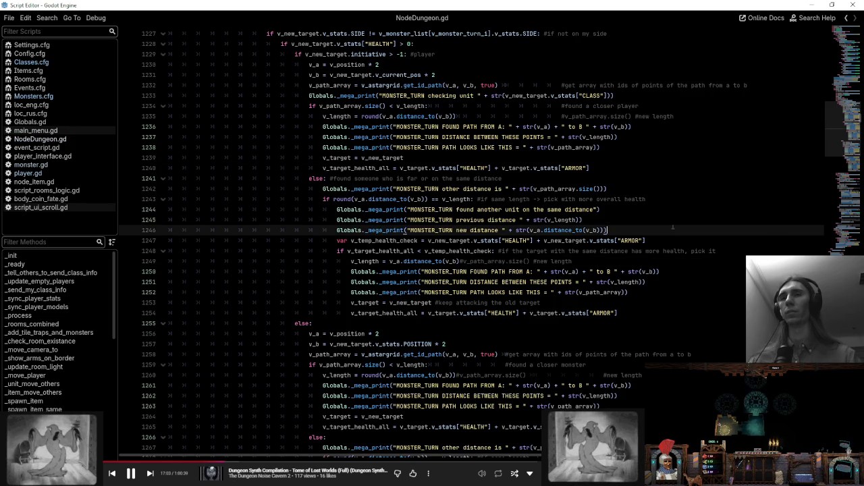
pyautogui.scroll(2, 674, 229)
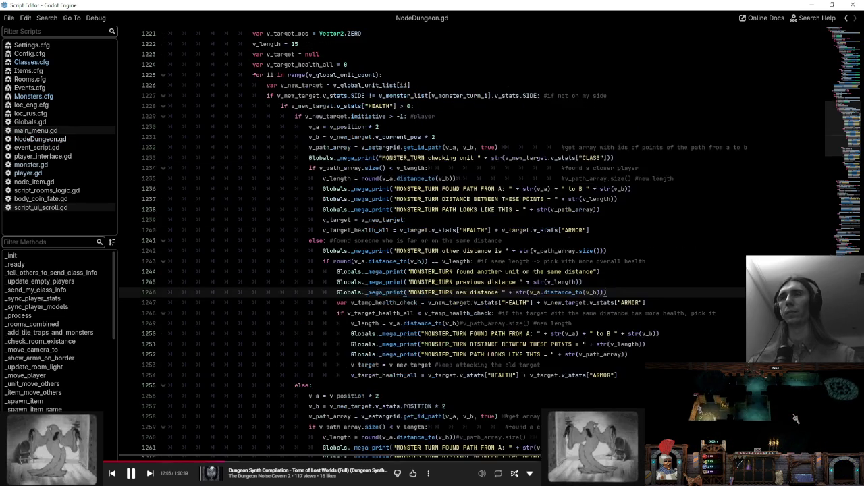
pyautogui.scroll(-2, 674, 230)
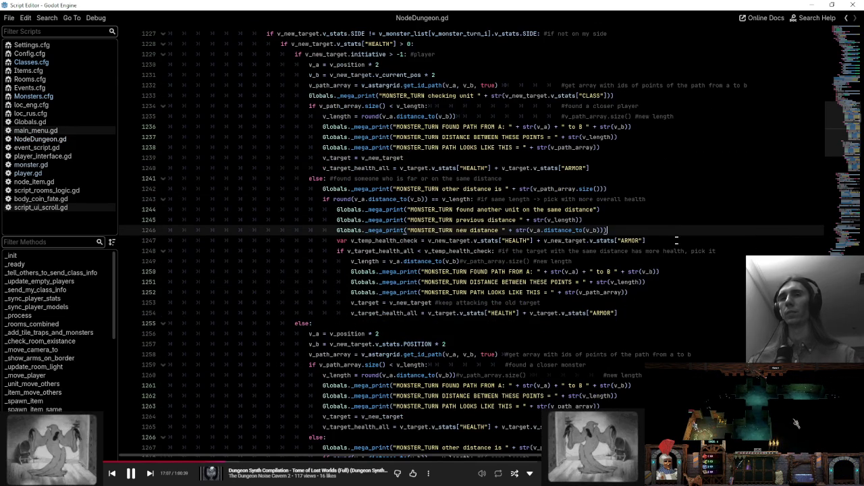
pyautogui.press('Down')
pyautogui.press('Down')
pyautogui.press('Down')
pyautogui.click(730, 253)
pyautogui.press('Down')
pyautogui.press('Up')
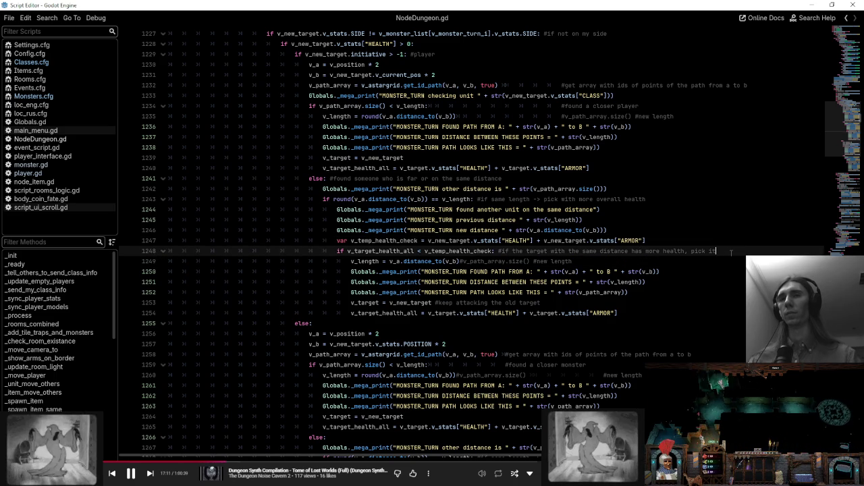
pyautogui.scroll(-3, 730, 253)
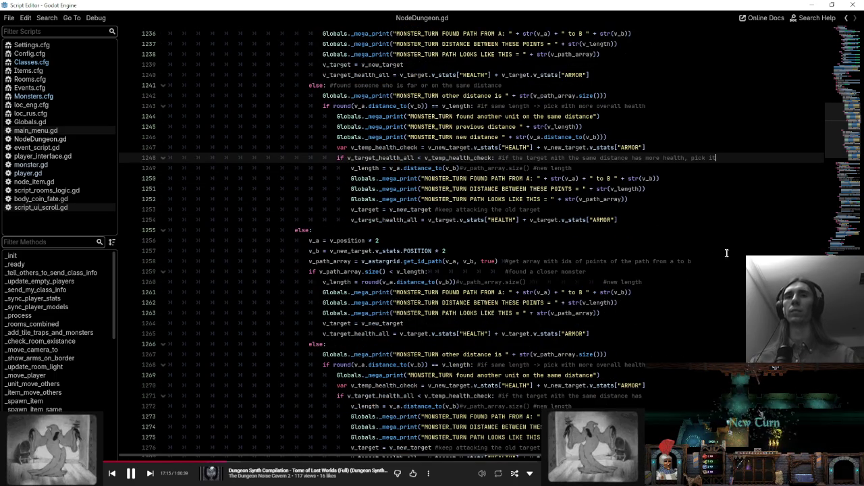
pyautogui.scroll(1, 730, 252)
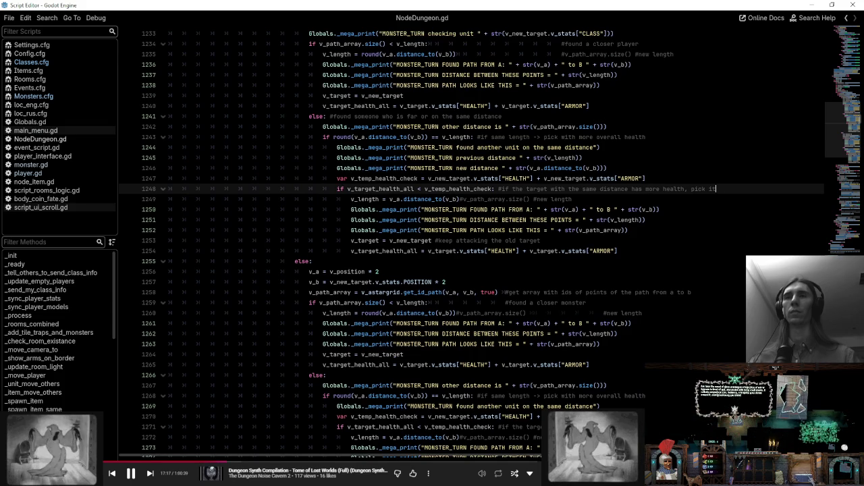
pyautogui.scroll(4, 472, 177)
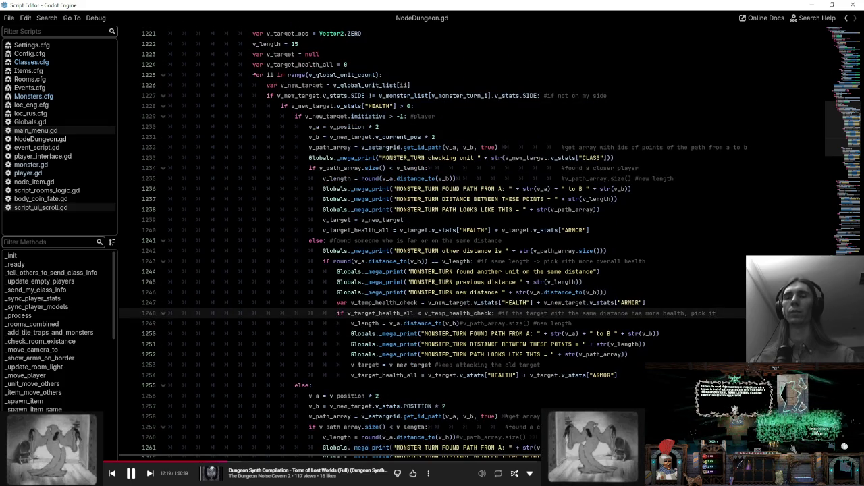
pyautogui.scroll(-3, 433, 253)
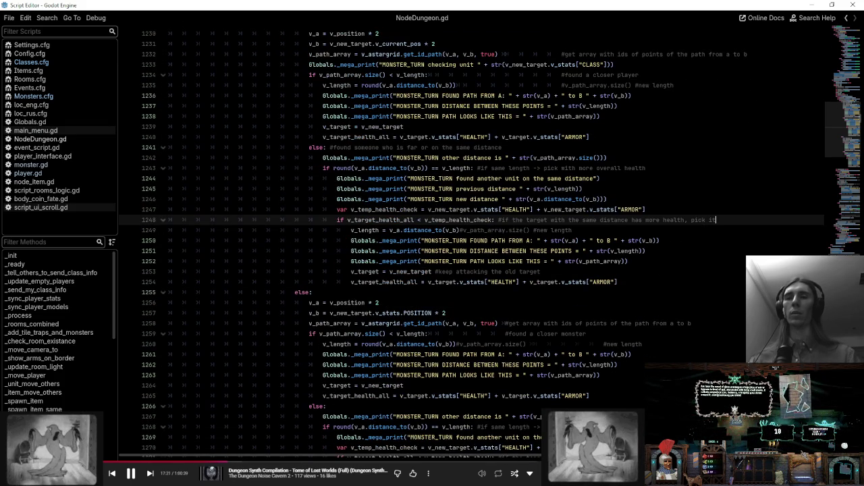
pyautogui.click(700, 230)
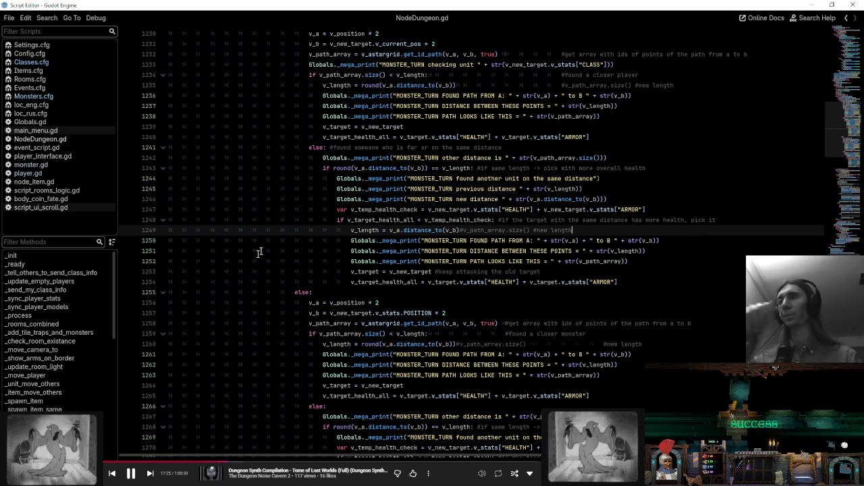
pyautogui.hotkey('alt', 'Tab')
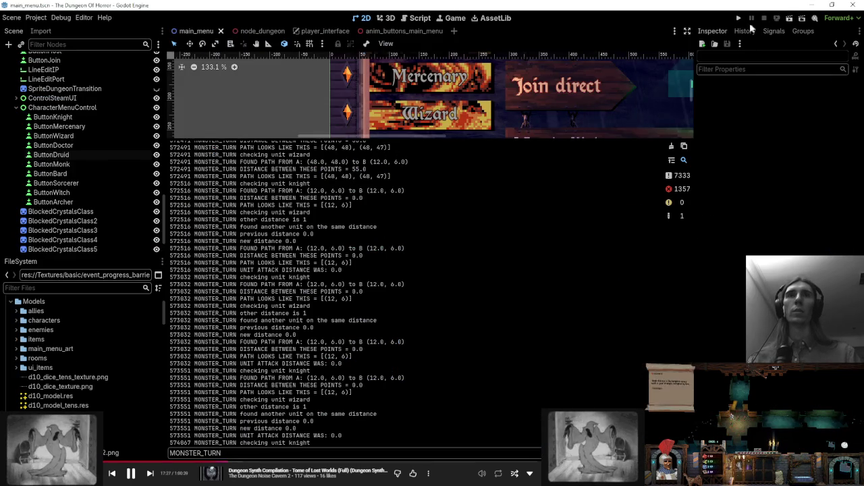
# - Raise the ghost's DAMAGE in Monsters.cfg from 3 to 5 on line 77
pyautogui.click(416, 17)
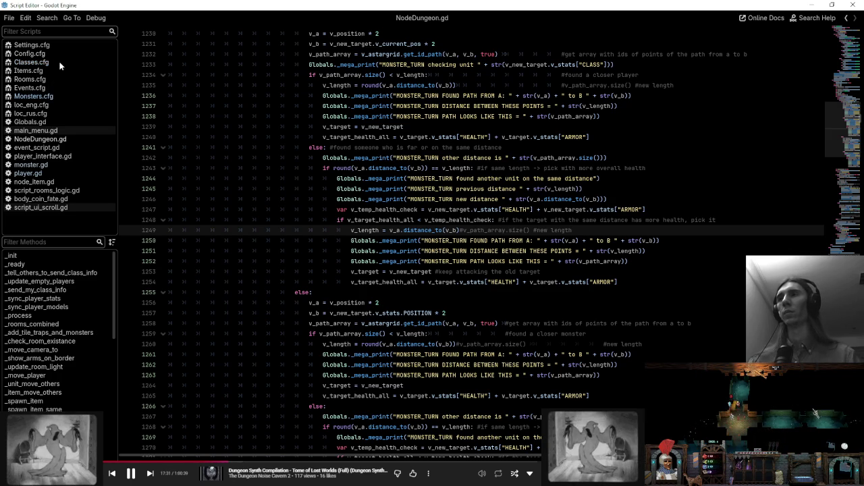
pyautogui.click(59, 96)
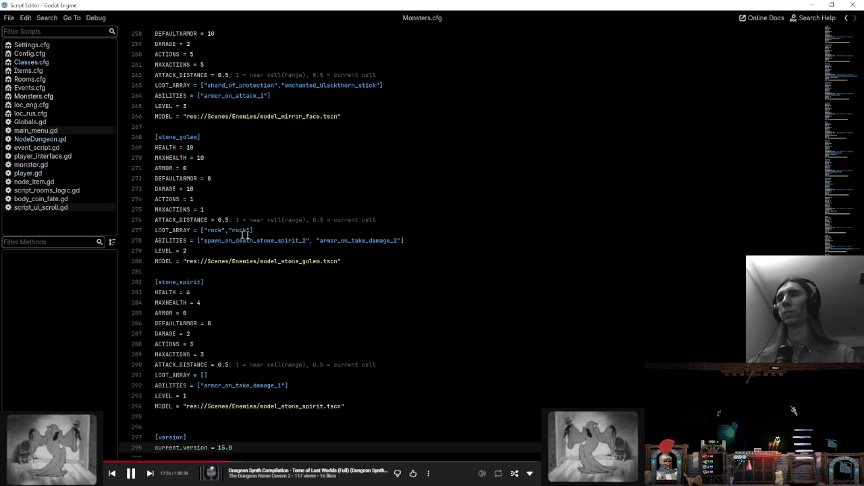
pyautogui.scroll(8, 700, 379)
pyautogui.scroll(17, 809, 416)
pyautogui.scroll(13, 809, 417)
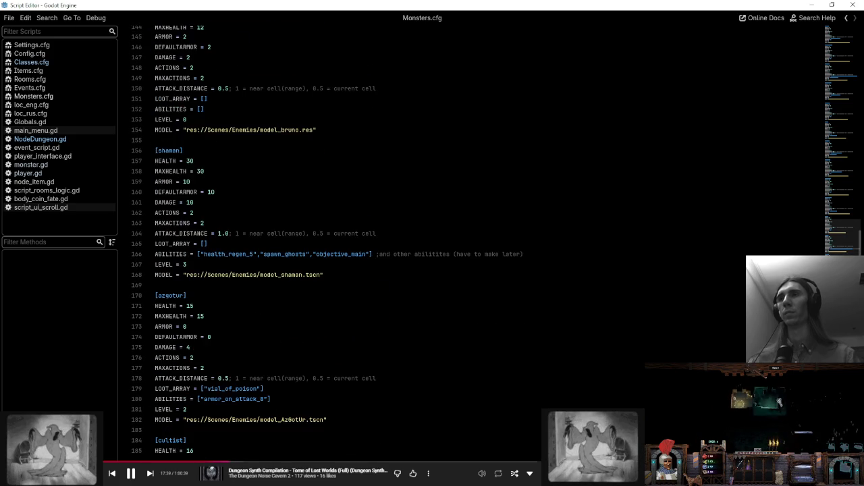
pyautogui.scroll(9, 810, 417)
pyautogui.scroll(10, 809, 417)
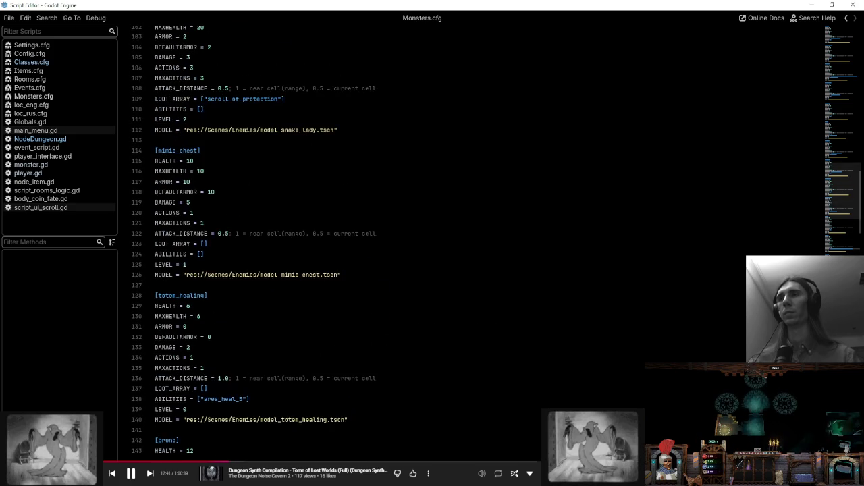
pyautogui.scroll(10, 795, 419)
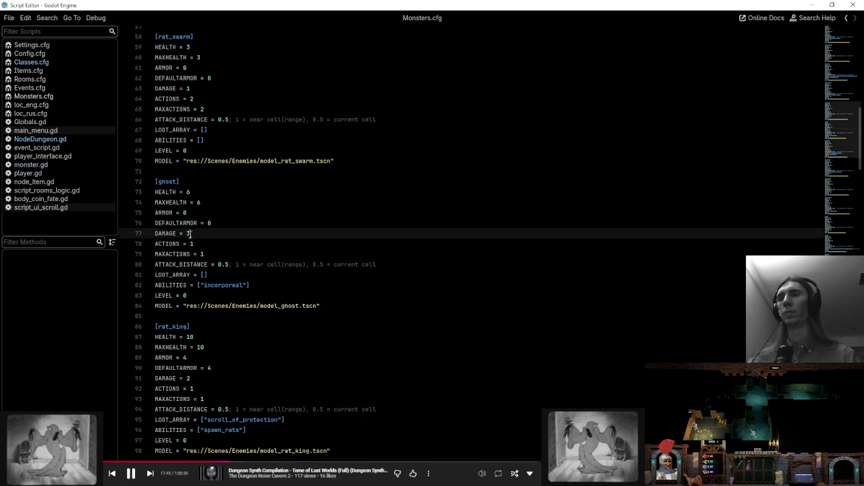
pyautogui.click(224, 233)
pyautogui.press('BackSpace')
pyautogui.write('5')
pyautogui.click(227, 223)
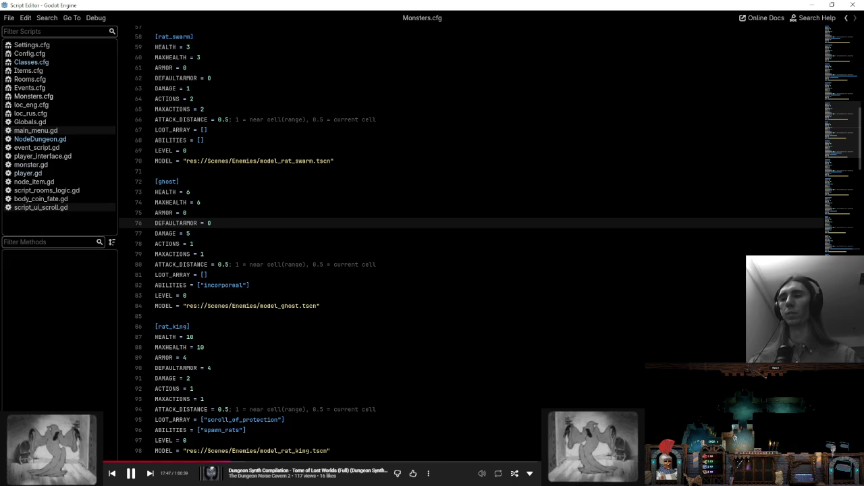
# - Delete all saved files in the game's AppData Config folder and return to Godot
pyautogui.hotkey('alt', 'Tab')
pyautogui.moveTo(421, 280); pyautogui.dragTo(362, 152)
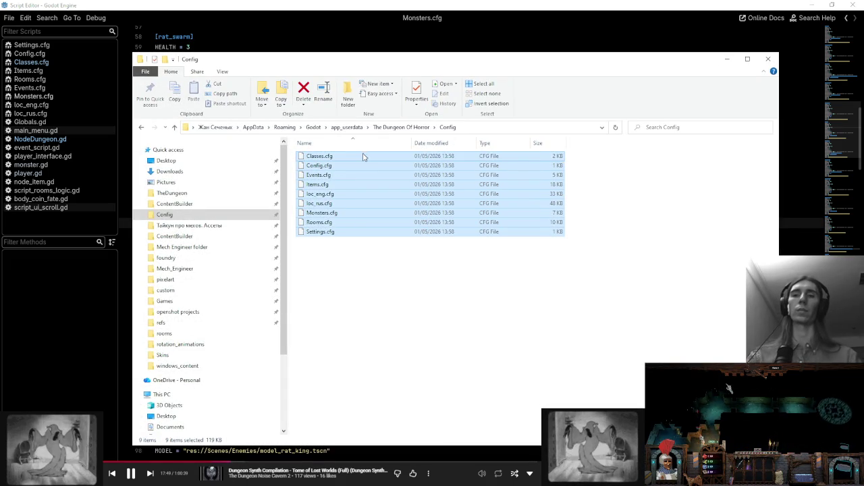
pyautogui.press('Delete')
pyautogui.click(728, 59)
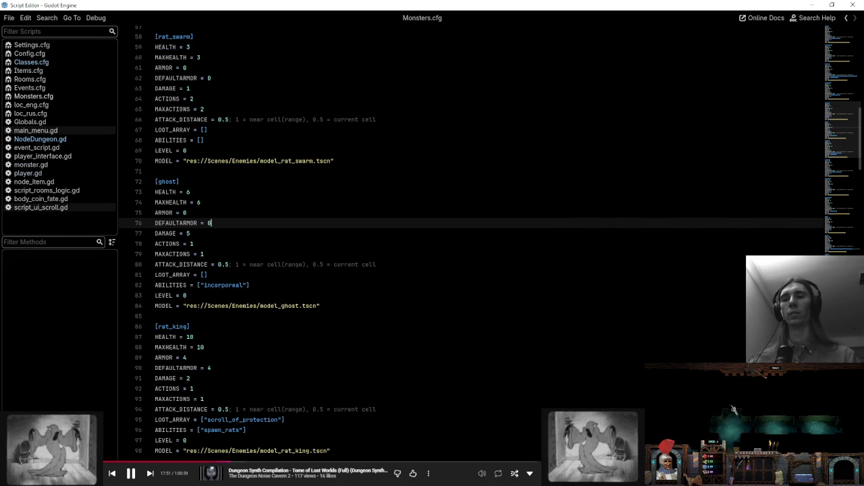
pyautogui.click(473, 448)
# - Launch the test run, tile both game windows side by side, and lower their volume
pyautogui.click(739, 19)
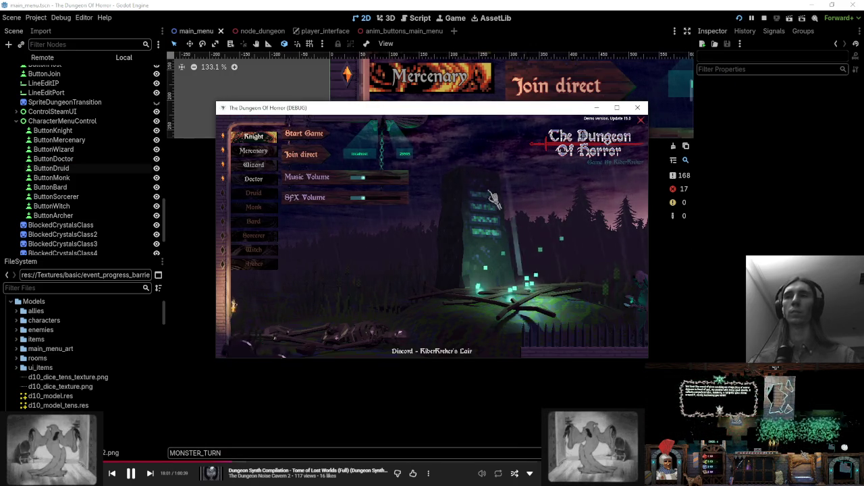
pyautogui.press('super+Left')
pyautogui.click(634, 111)
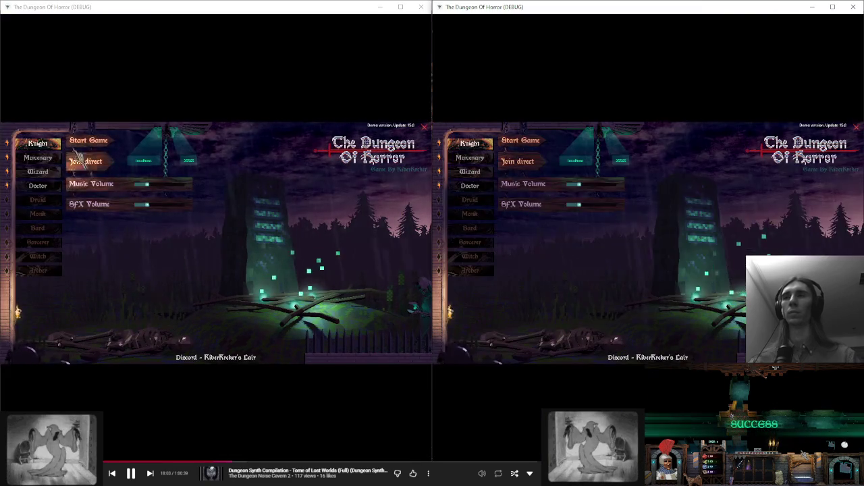
pyautogui.moveTo(145, 204)
pyautogui.mouseDown()
pyautogui.moveTo(134, 204)
pyautogui.moveTo(134, 184)
pyautogui.mouseUp()
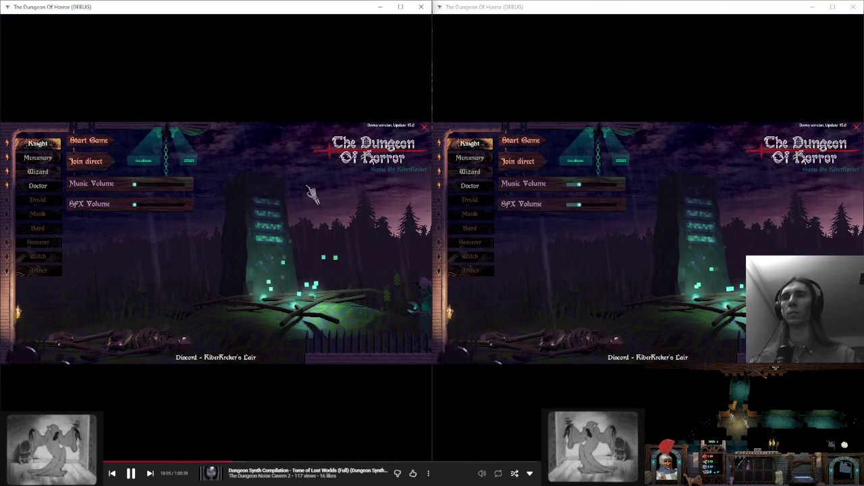
pyautogui.moveTo(579, 204)
pyautogui.mouseDown()
pyautogui.moveTo(566, 204)
pyautogui.moveTo(567, 184)
pyautogui.mouseUp()
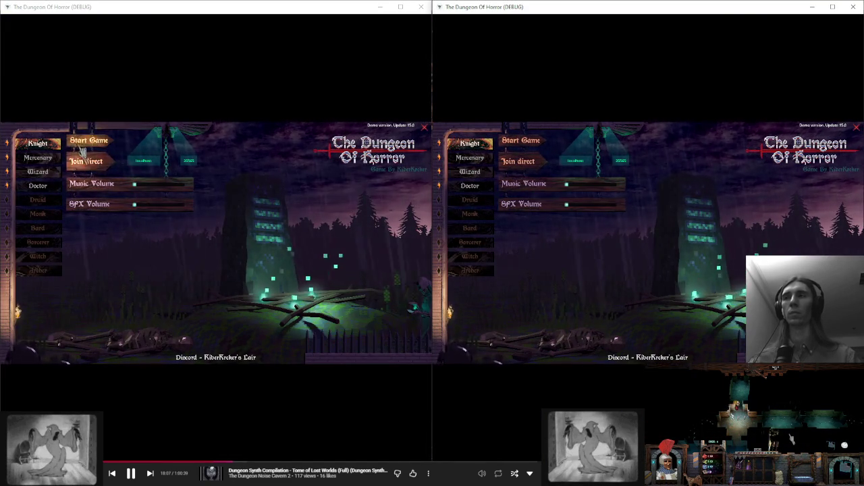
# - Choose the Wizard class in the second game and start the co-op game
pyautogui.click(470, 172)
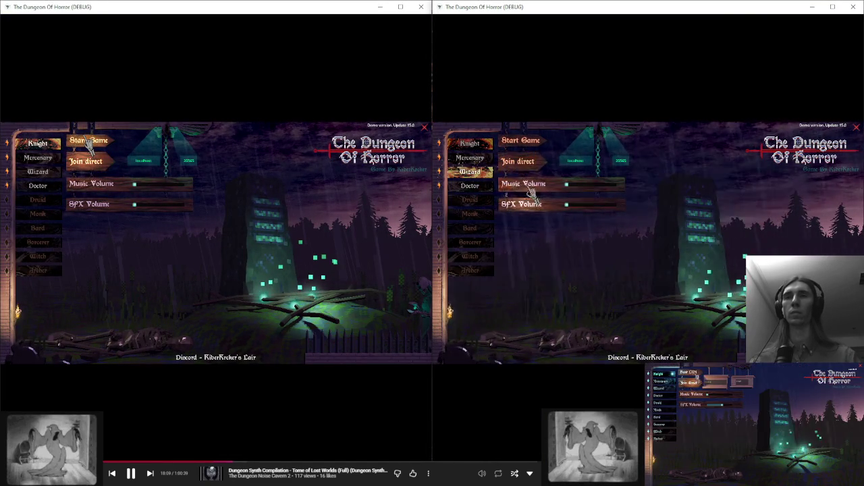
pyautogui.click(88, 142)
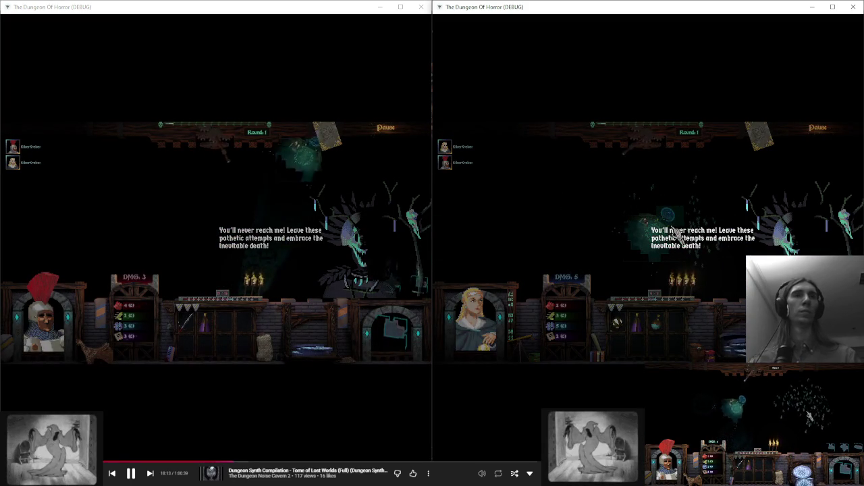
pyautogui.click(319, 204)
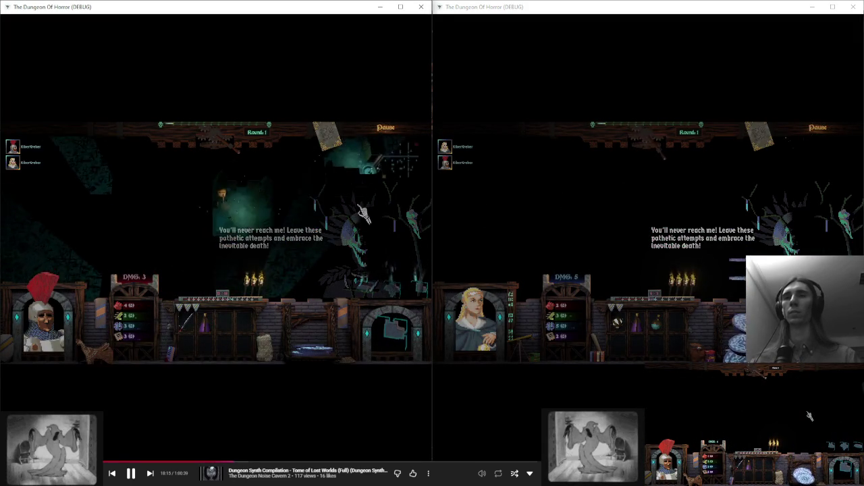
pyautogui.click(788, 404)
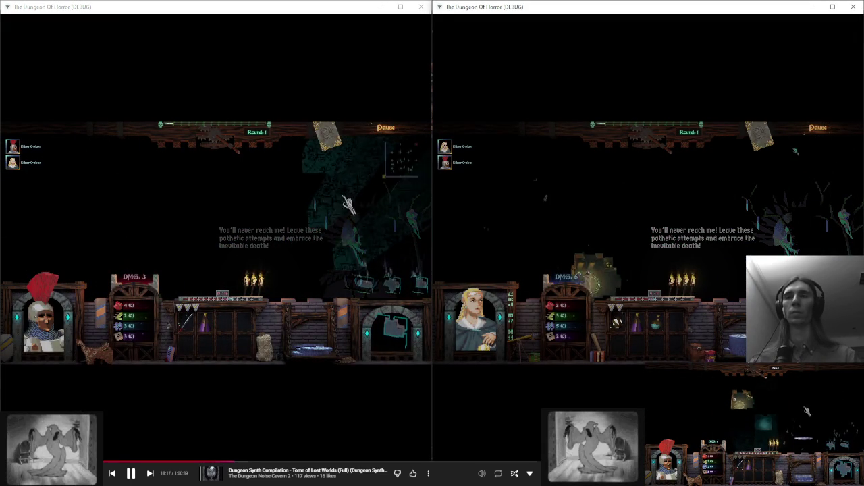
pyautogui.click(276, 253)
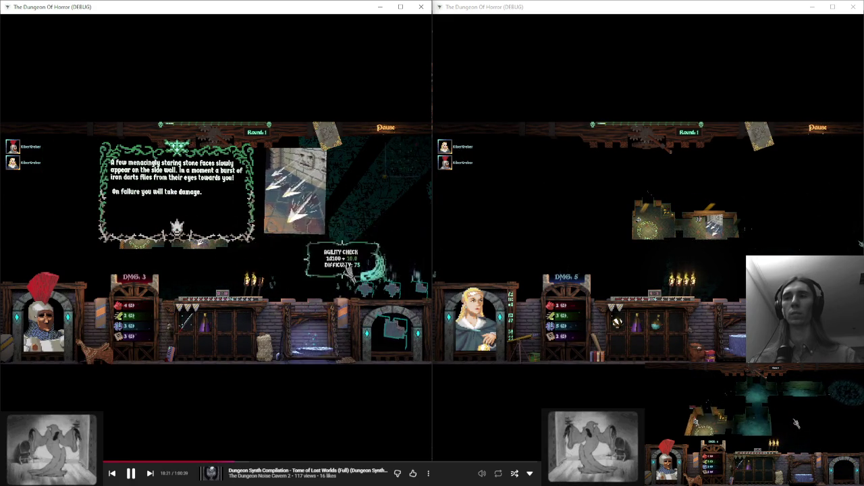
# - Resolve the dice check and trap events, ending turns in both games to reach round 3
pyautogui.click(797, 232)
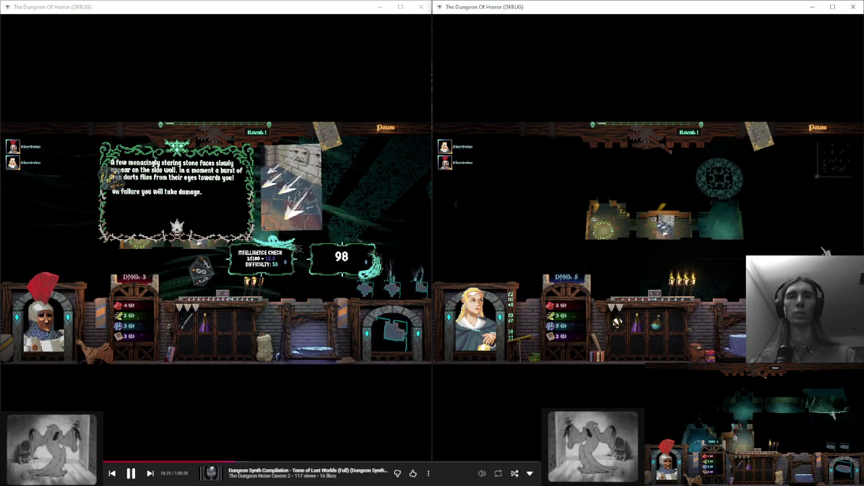
pyautogui.click(401, 249)
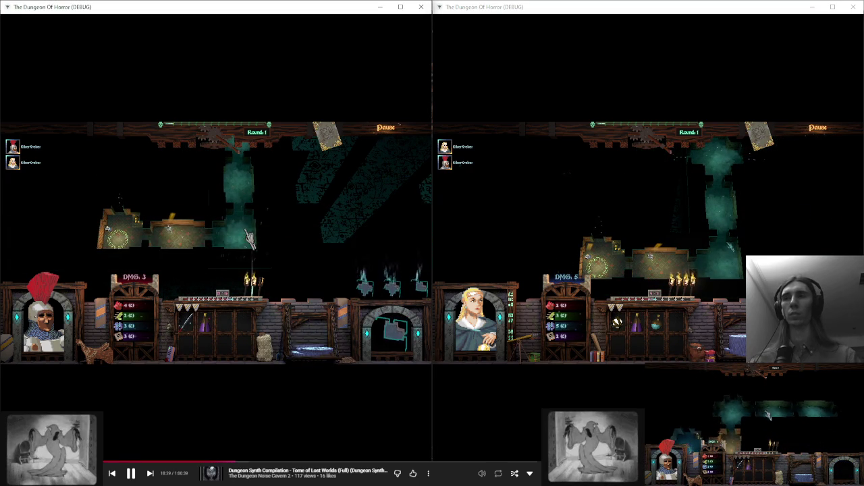
pyautogui.click(662, 198)
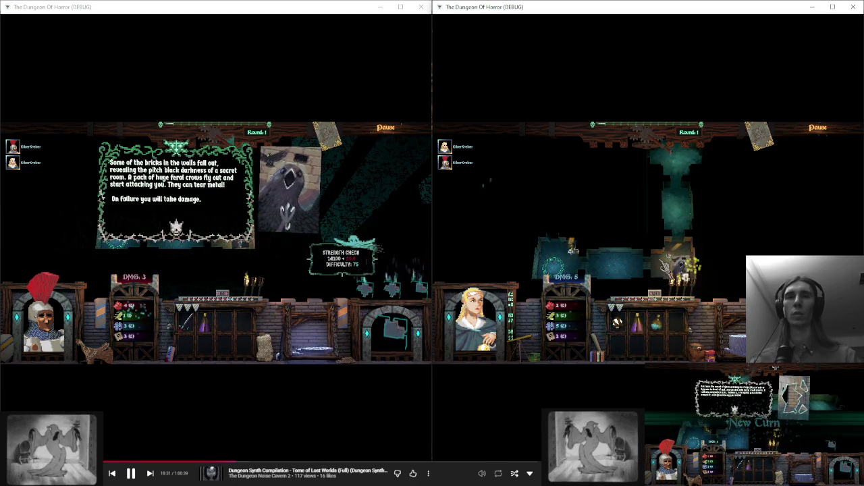
pyautogui.click(345, 223)
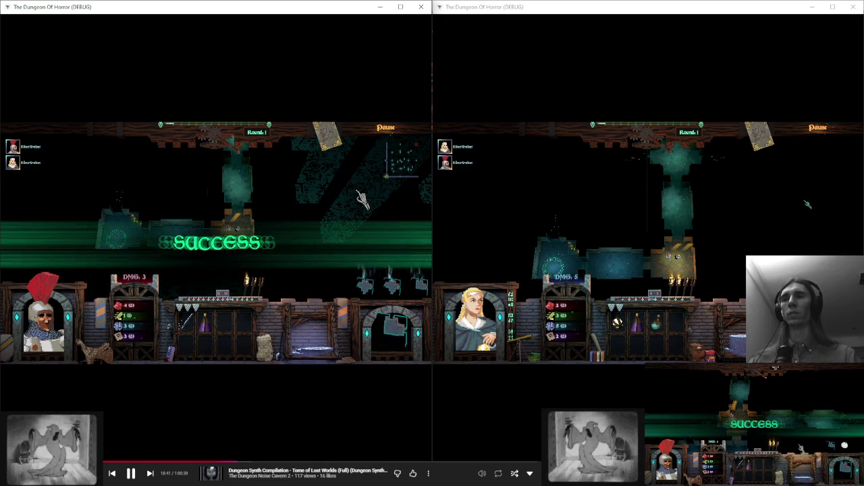
pyautogui.click(347, 195)
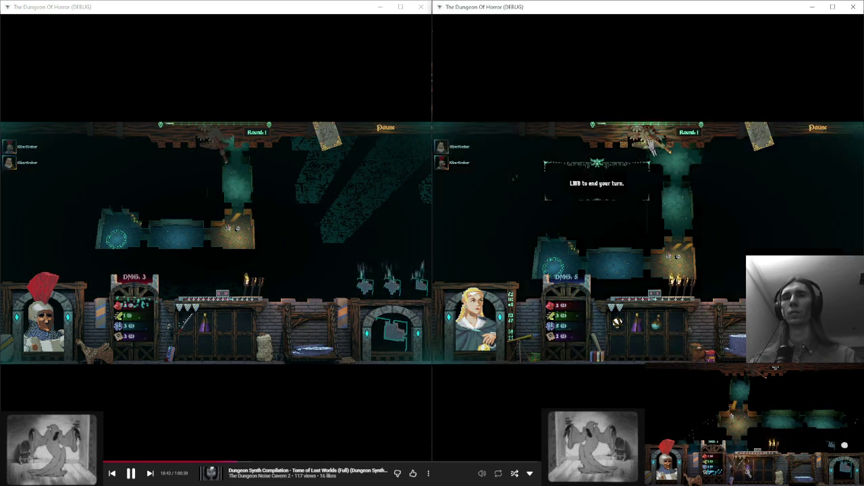
pyautogui.click(782, 196)
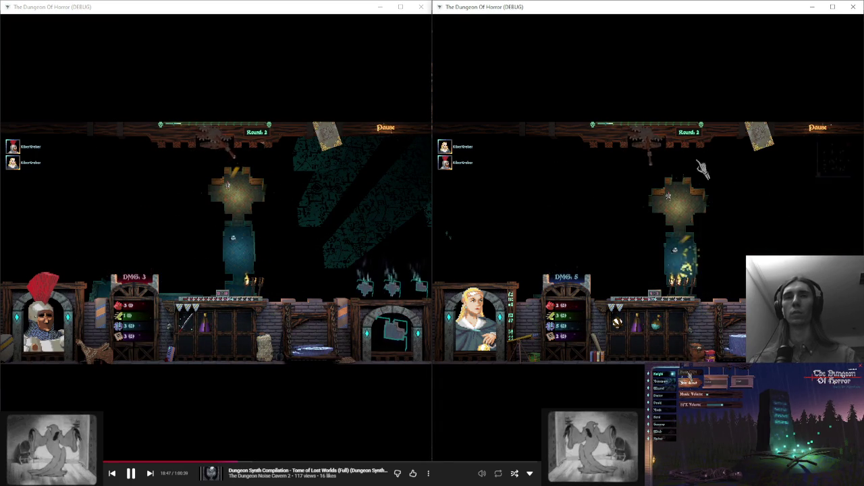
pyautogui.click(647, 140)
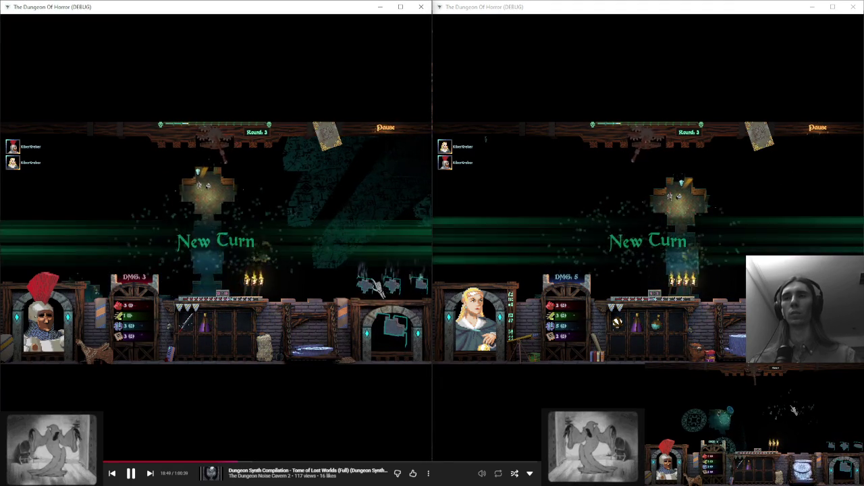
# - Place a new dungeon room tile and end the turn, advancing to round 4
pyautogui.click(391, 287)
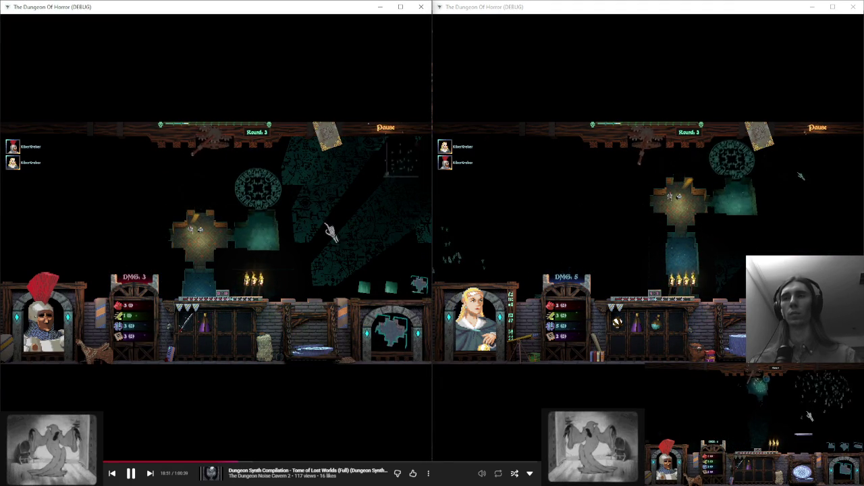
pyautogui.click(365, 241)
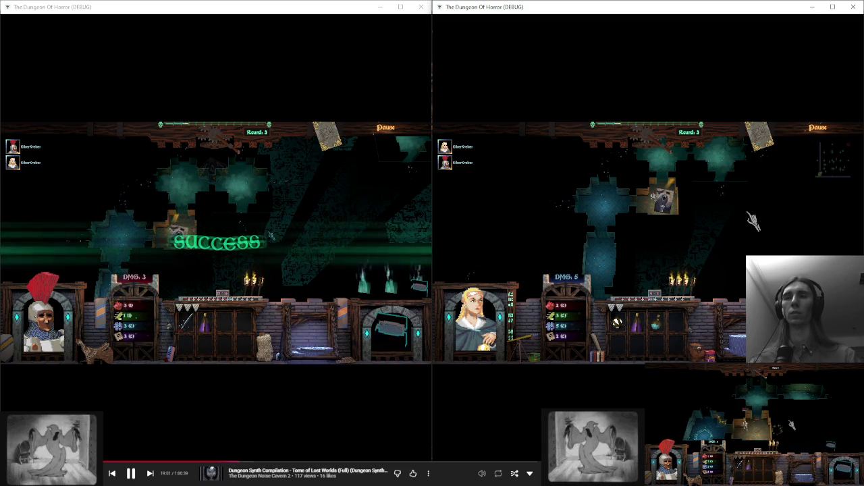
pyautogui.click(240, 150)
pyautogui.click(230, 150)
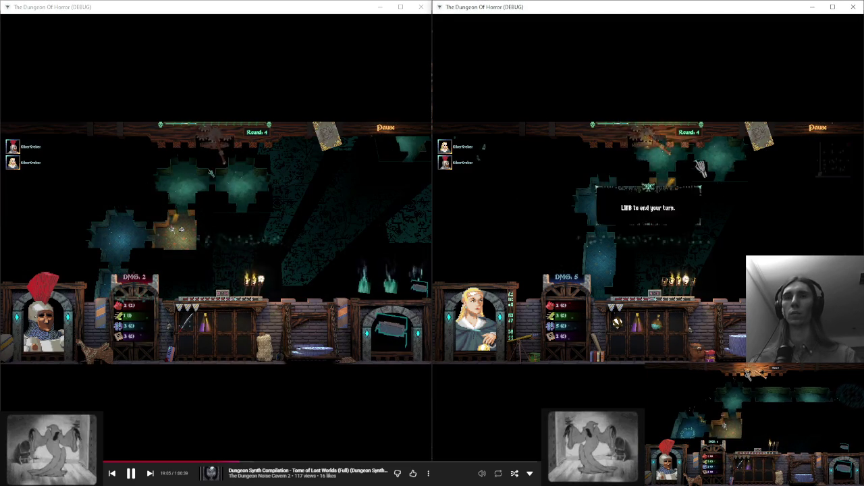
# - Move the hero, roll the agility check, reach Round 7, and maximize the left game
pyautogui.click(209, 201)
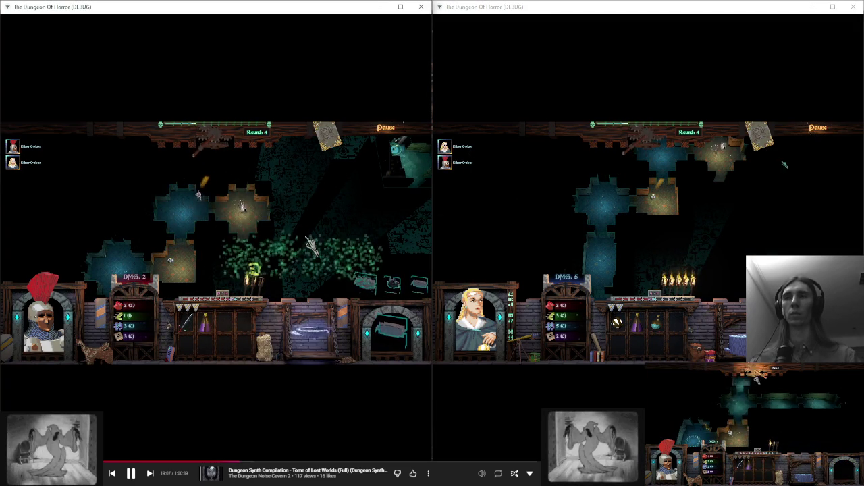
pyautogui.click(351, 252)
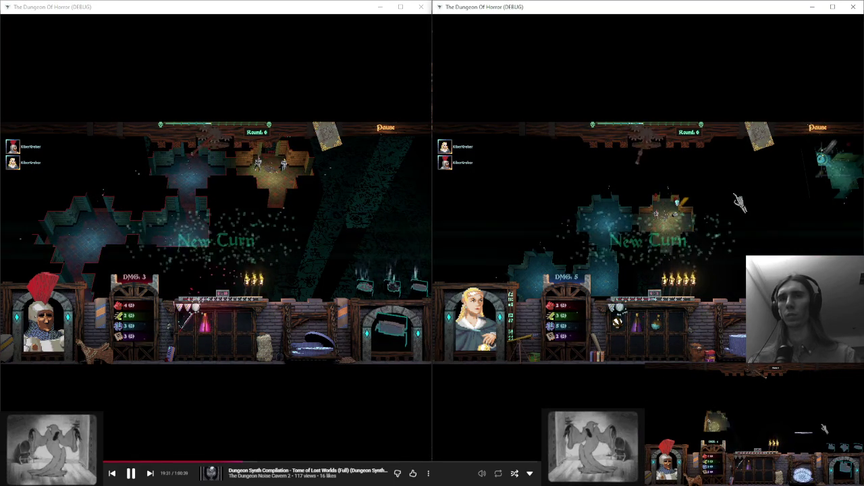
pyautogui.click(641, 154)
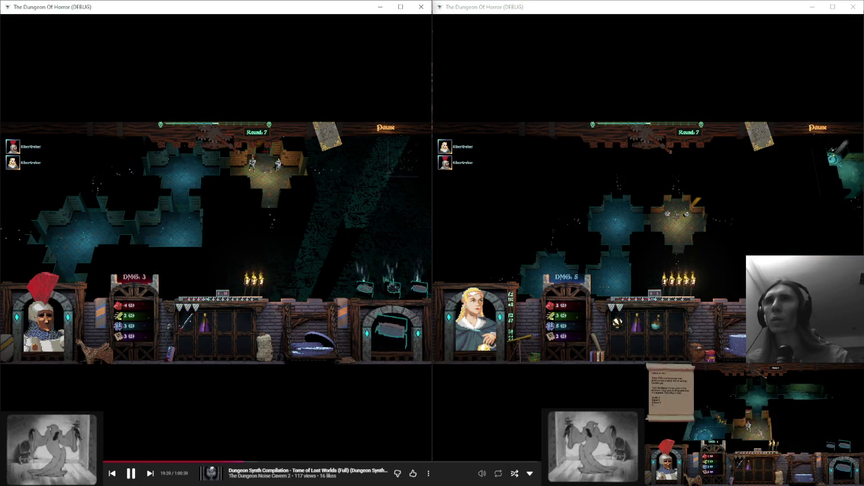
pyautogui.click(398, 6)
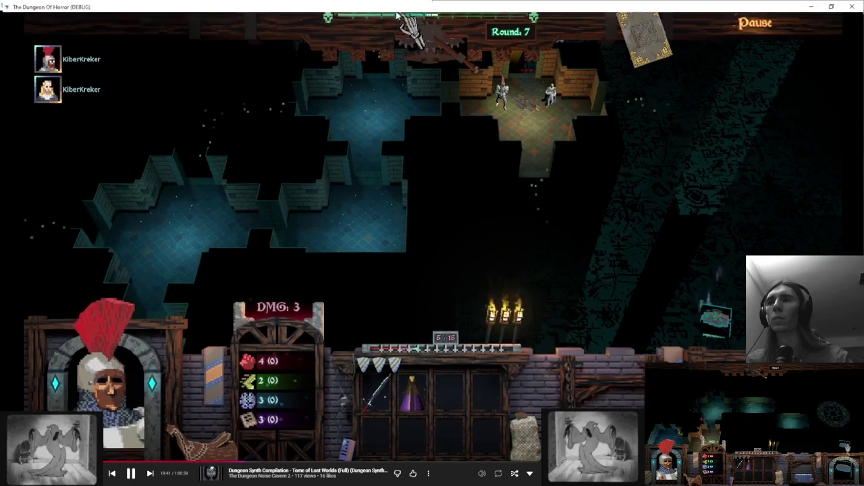
# - Restore the left game to half screen and put the right game window back beside it
pyautogui.press('super+Down')
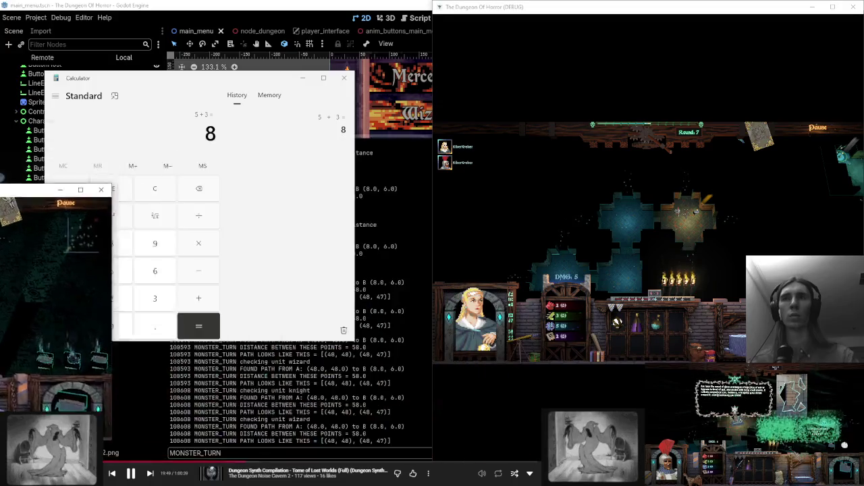
pyautogui.moveTo(711, 6)
pyautogui.mouseDown()
pyautogui.moveTo(558, 68)
pyautogui.moveTo(561, 3)
pyautogui.mouseUp()
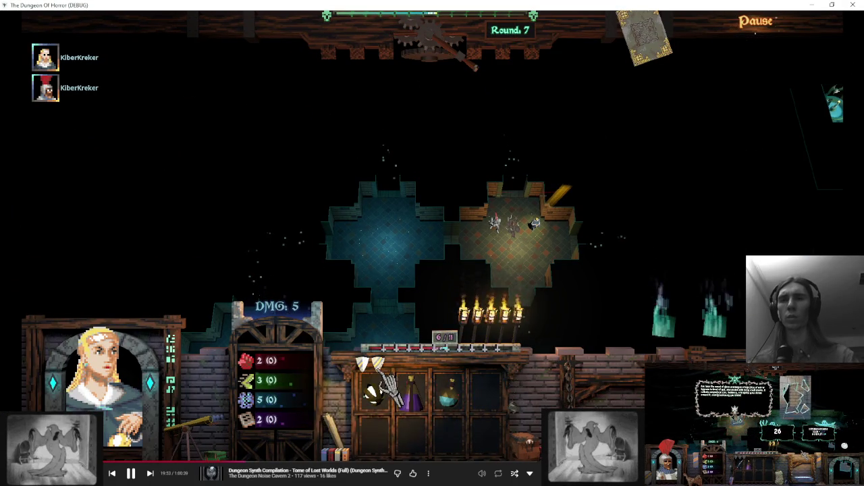
pyautogui.moveTo(458, 5)
pyautogui.mouseDown()
pyautogui.moveTo(457, 27)
pyautogui.moveTo(766, 142)
pyautogui.moveTo(777, 156)
pyautogui.moveTo(863, 155)
pyautogui.mouseUp()
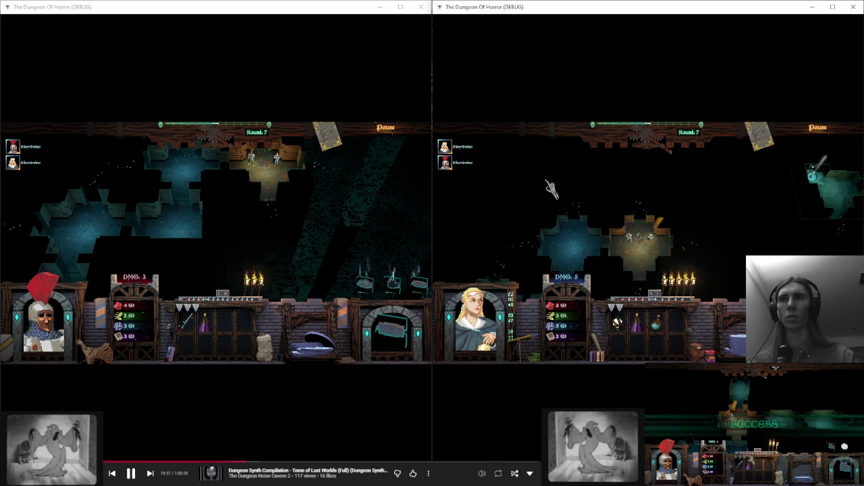
pyautogui.click(220, 144)
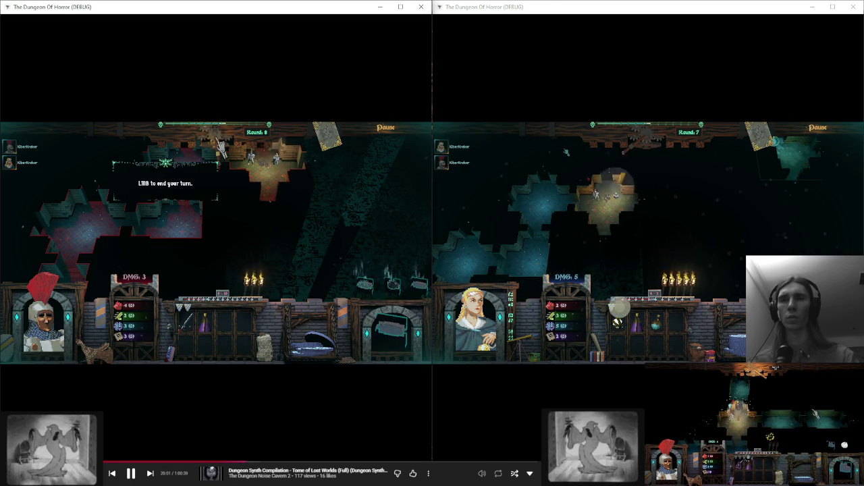
# - End turns in the left game, start the small third window, and pan the dungeon view
pyautogui.click(220, 144)
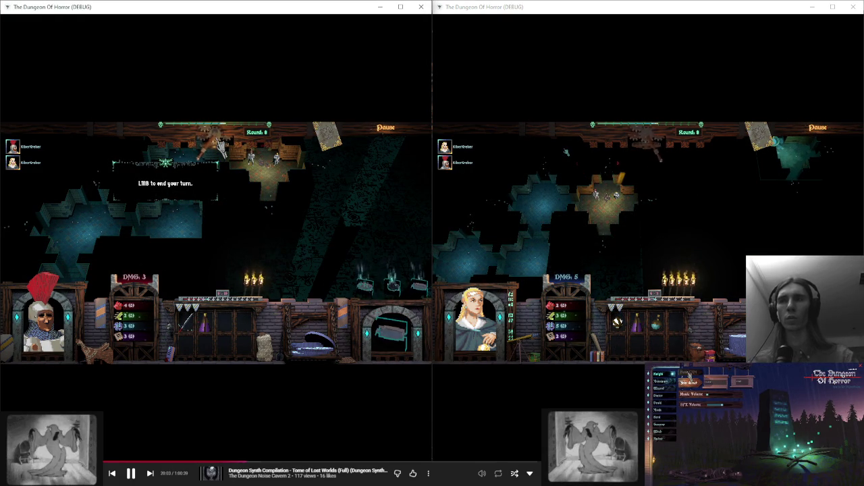
pyautogui.click(695, 379)
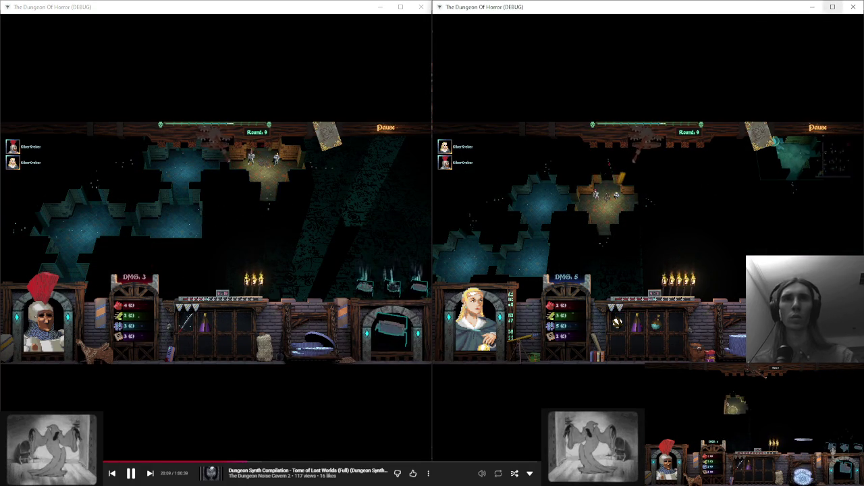
pyautogui.click(223, 154)
pyautogui.click(223, 154)
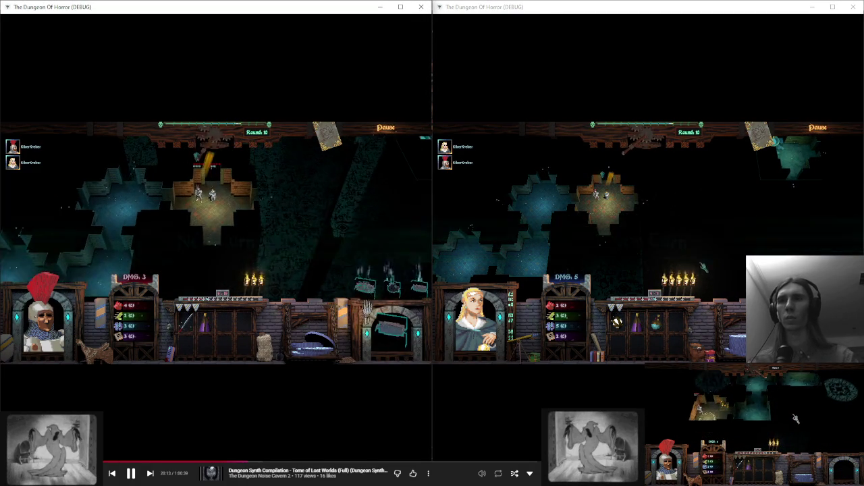
pyautogui.press('d')
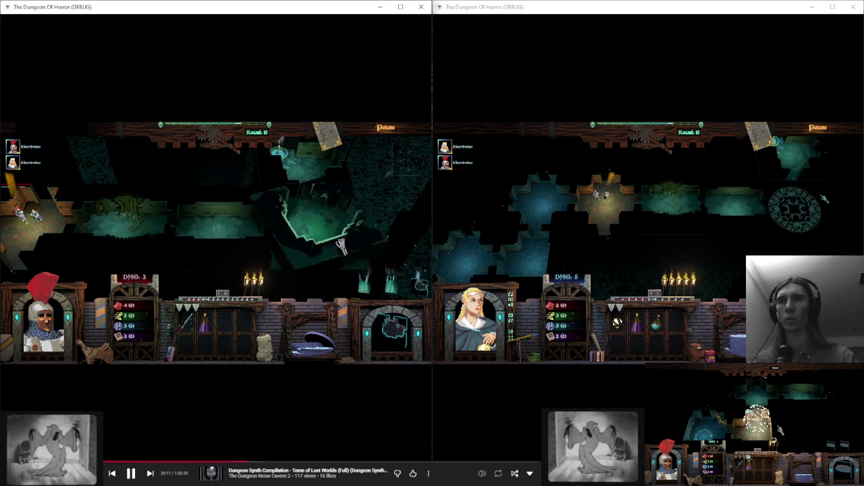
pyautogui.press('a')
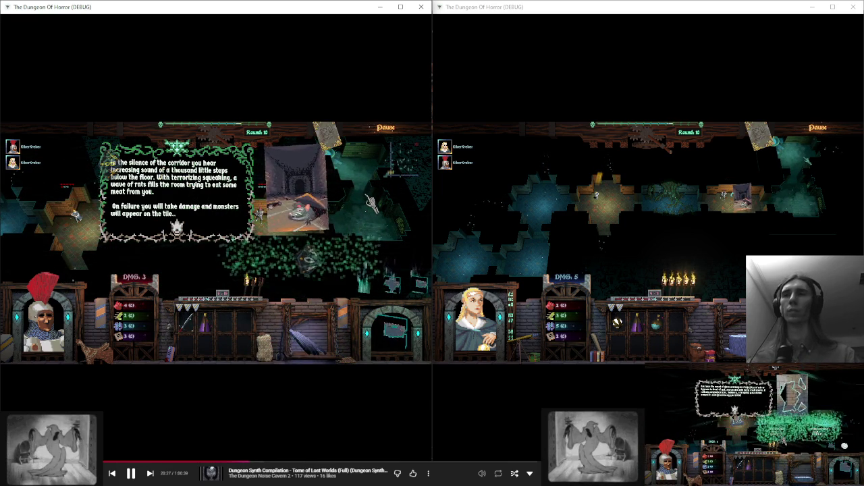
# - Move the hero into the tentacle room and back, inspect the healing tile, and end the turn
pyautogui.click(635, 238)
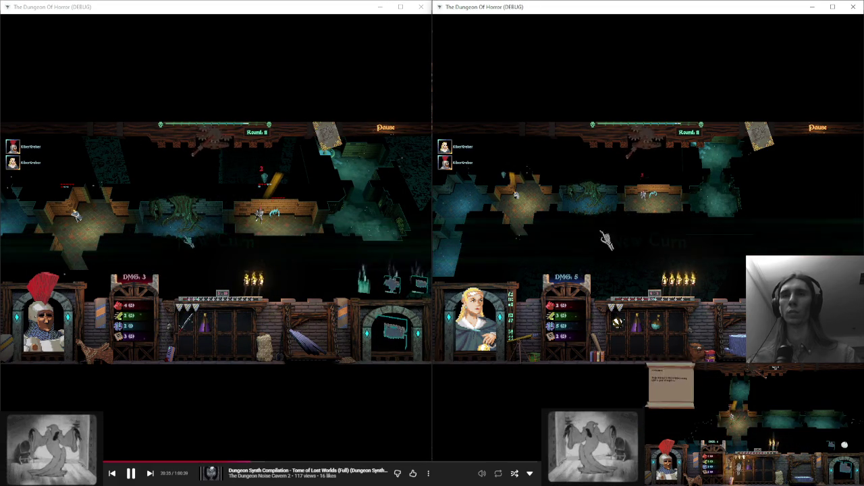
pyautogui.click(169, 211)
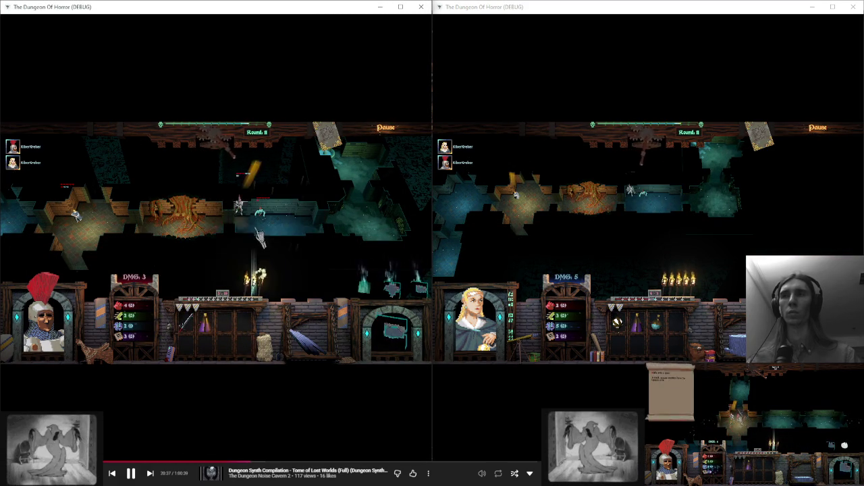
pyautogui.click(105, 249)
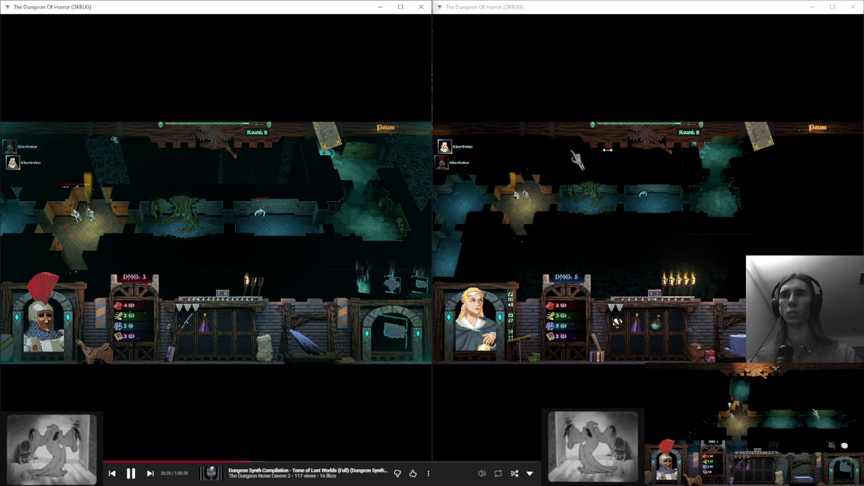
pyautogui.click(655, 150)
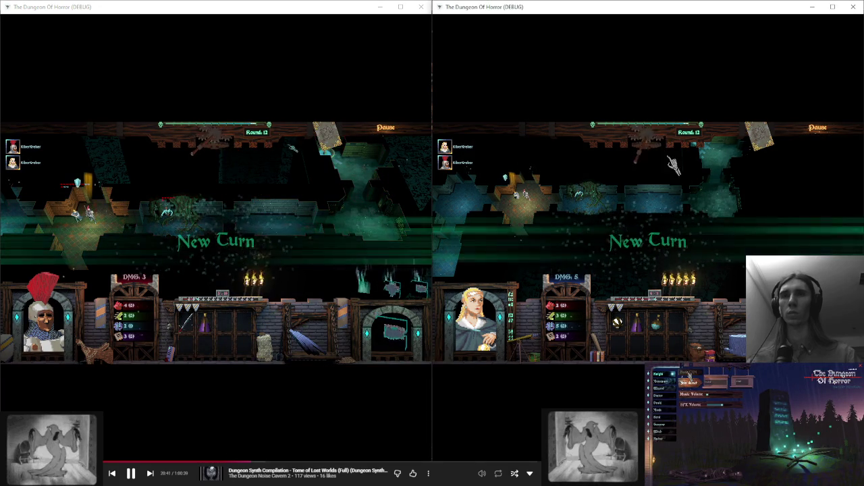
pyautogui.click(325, 192)
pyautogui.click(675, 237)
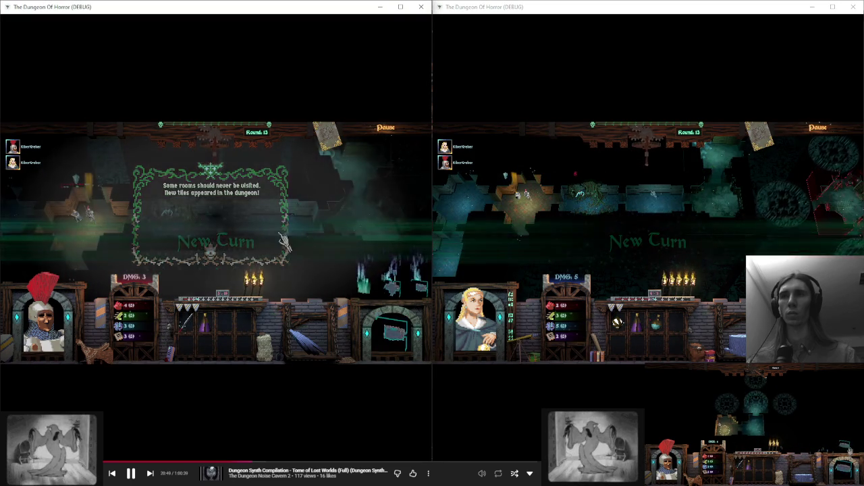
# - Dismiss the new-turn banners and pan both players' dungeon views
pyautogui.click(322, 242)
pyautogui.press('d')
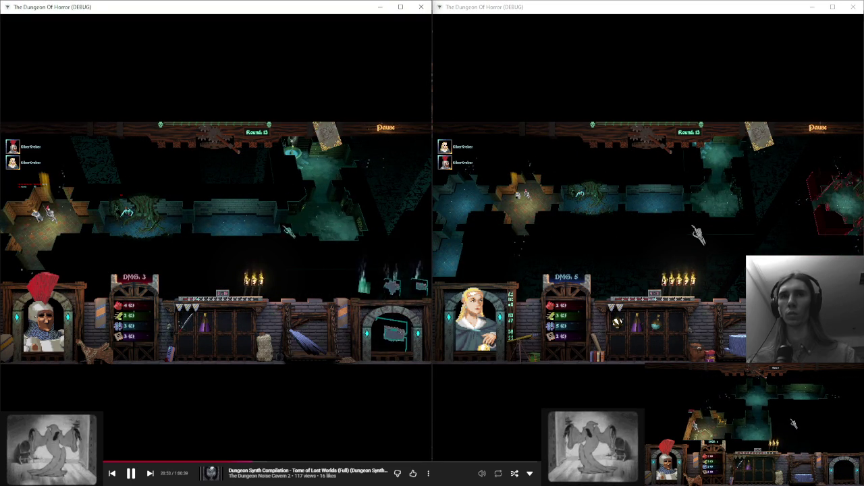
pyautogui.click(759, 229)
pyautogui.press('d')
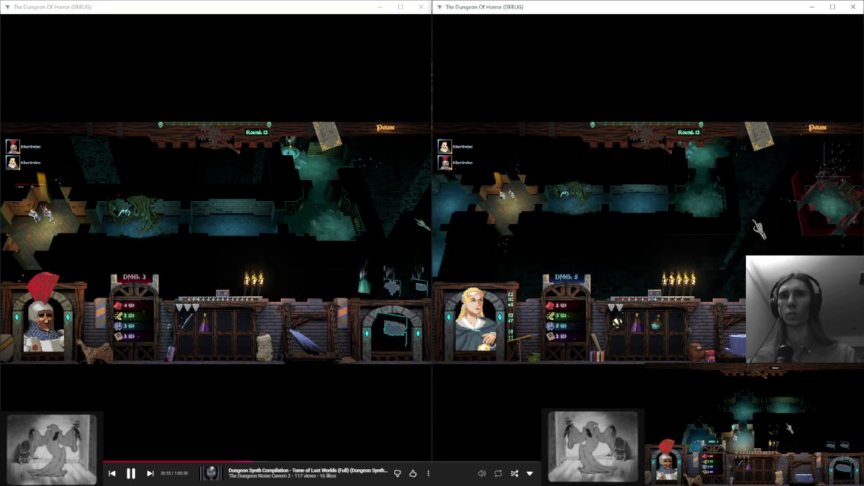
pyautogui.press('a')
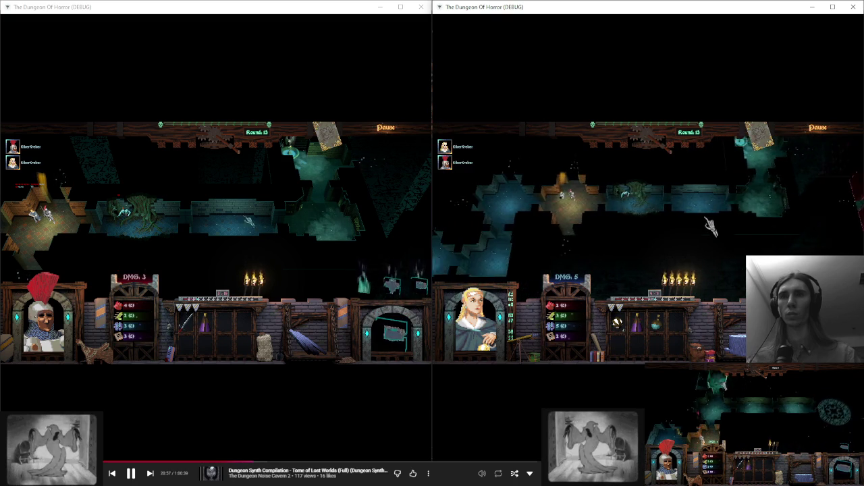
pyautogui.click(374, 230)
# - Pan the first player's view across the new rooms, centring on the red evil room
pyautogui.press('w')
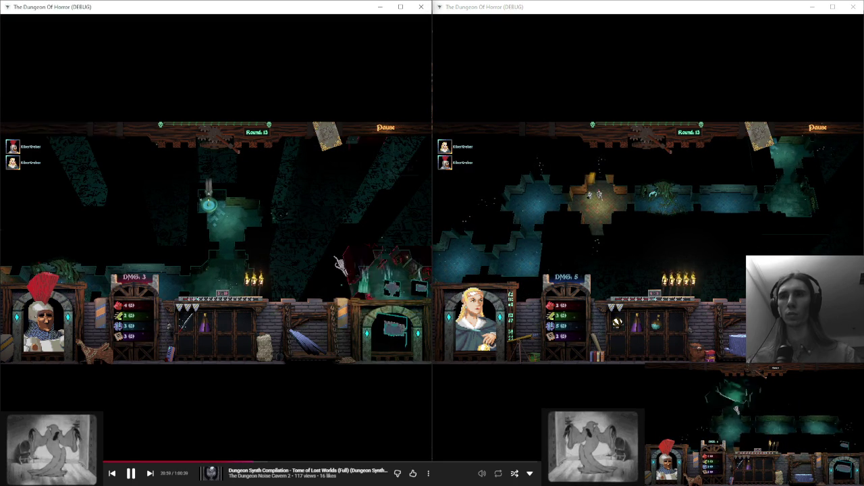
pyautogui.press('s')
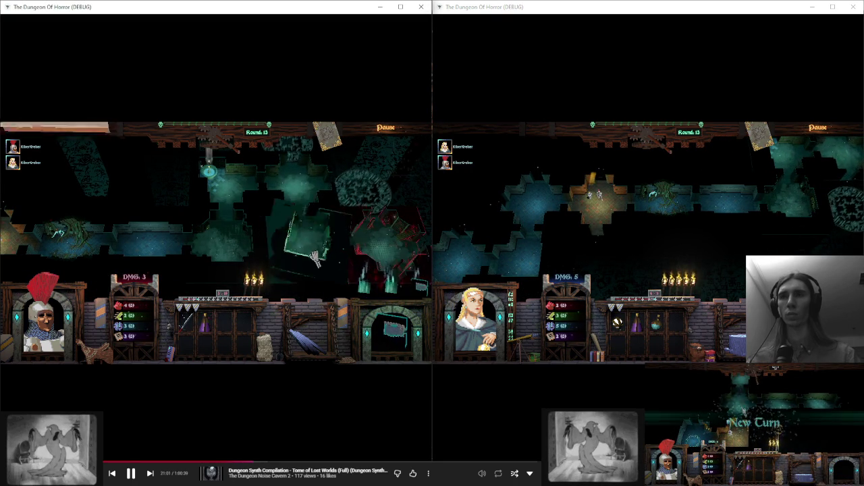
pyautogui.press('s')
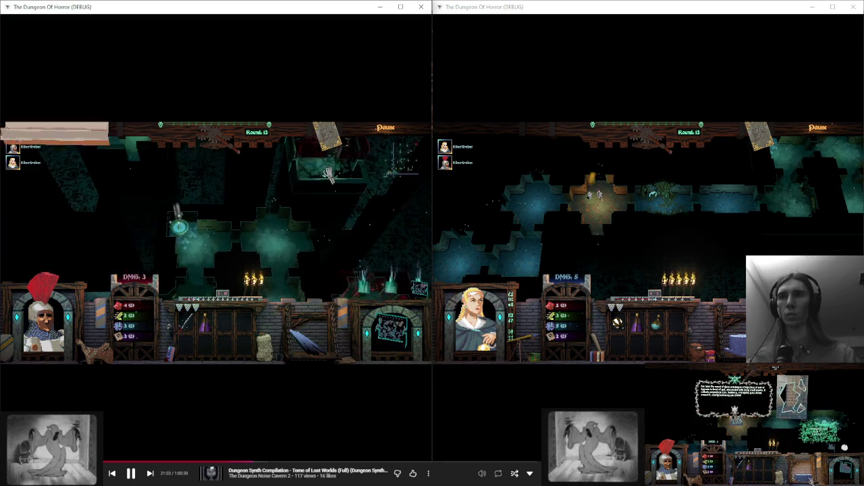
pyautogui.press('s')
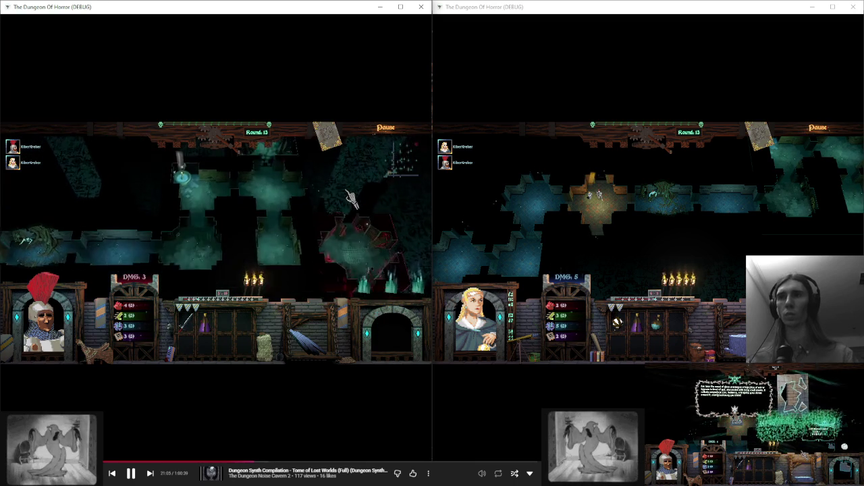
pyautogui.press('w')
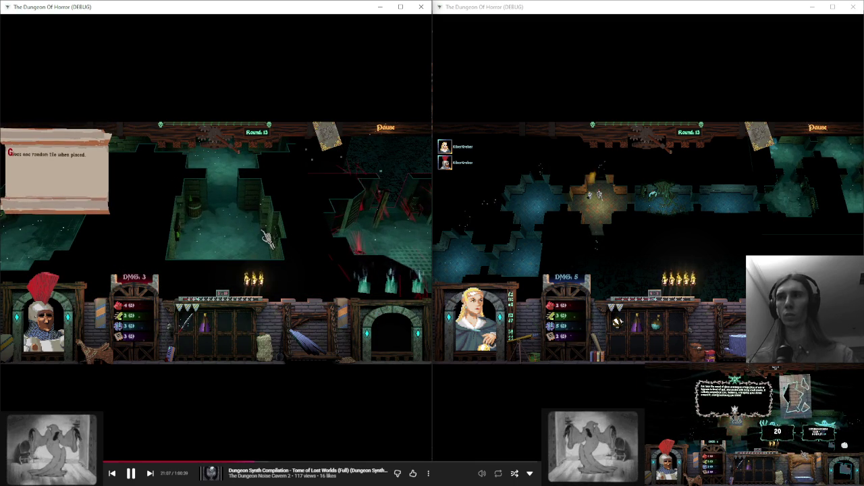
pyautogui.press('d')
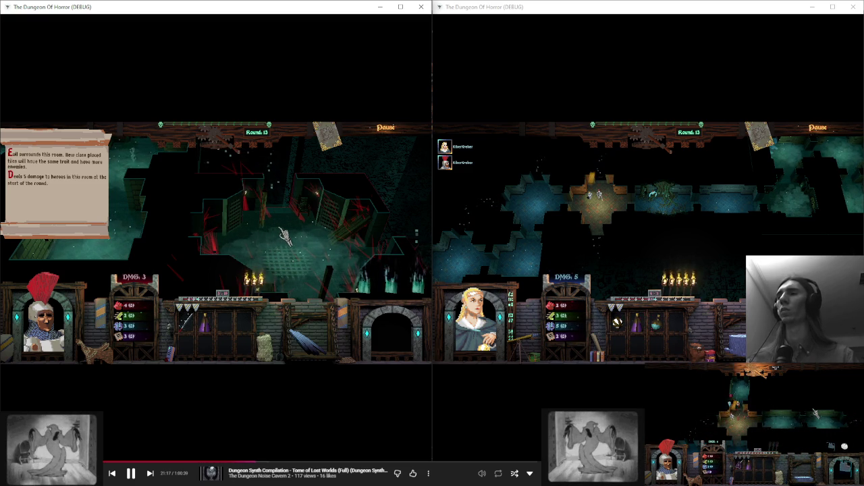
pyautogui.press('a')
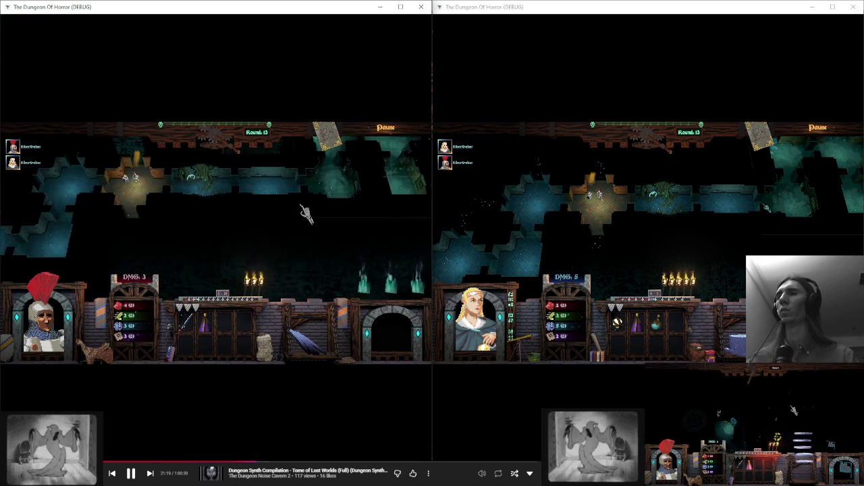
# - End the turn to round 14 and roll the die for the knight's agility check
pyautogui.click(217, 144)
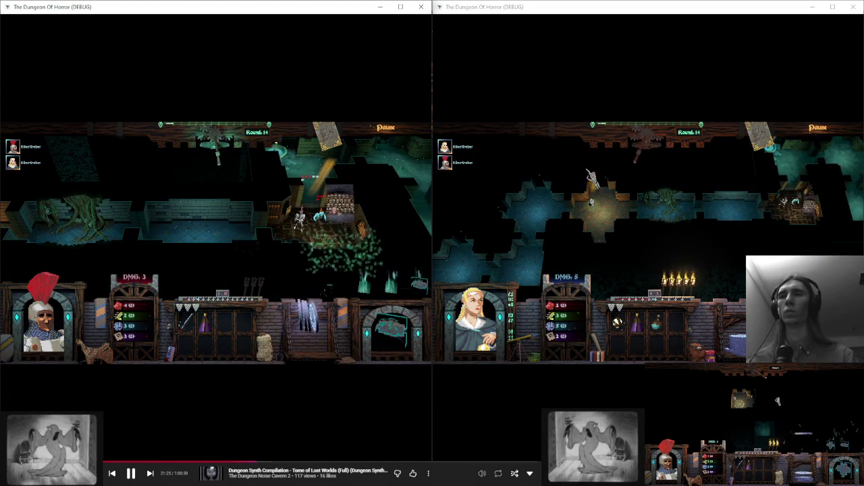
pyautogui.click(391, 196)
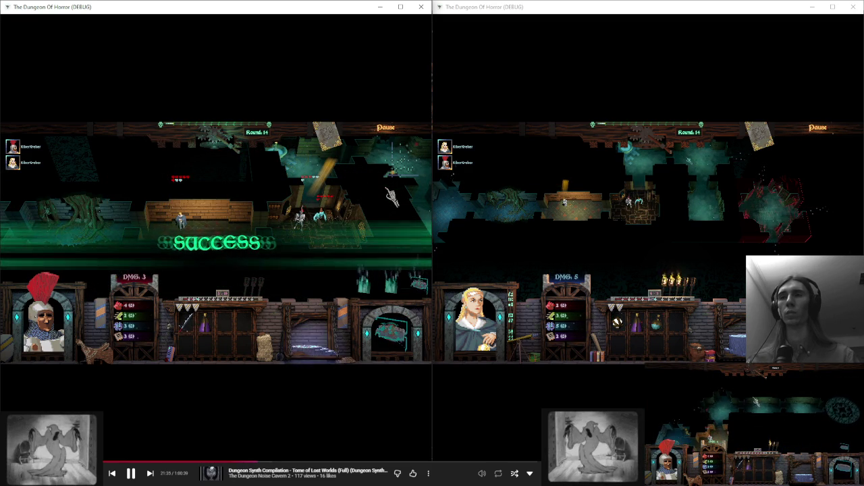
pyautogui.moveTo(391, 196); pyautogui.dragTo(291, 202)
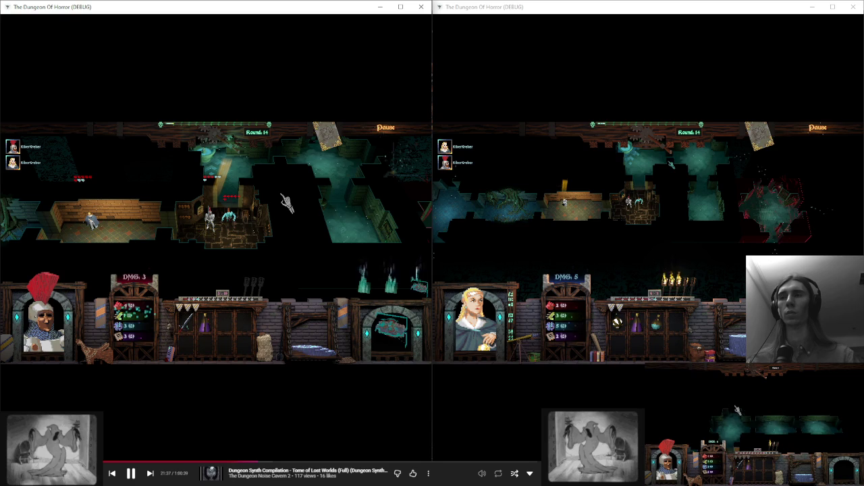
# - In loc_eng.cfg, extend the crypt_ambush event text with 'd a strong monster'
pyautogui.moveTo(469, 483)
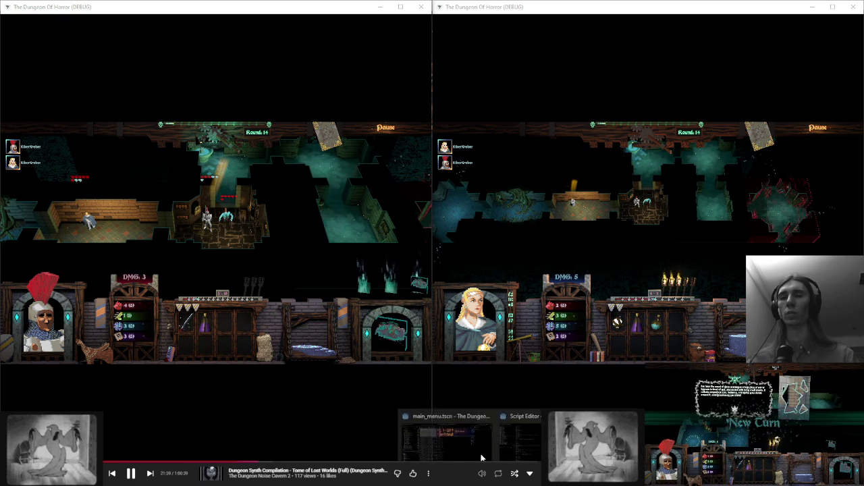
pyautogui.click(446, 437)
pyautogui.hotkey('alt', 'Tab')
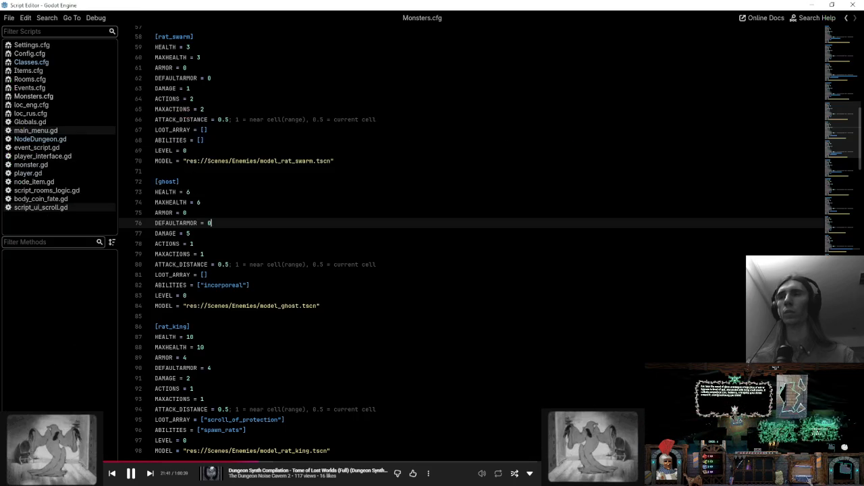
pyautogui.click(60, 105)
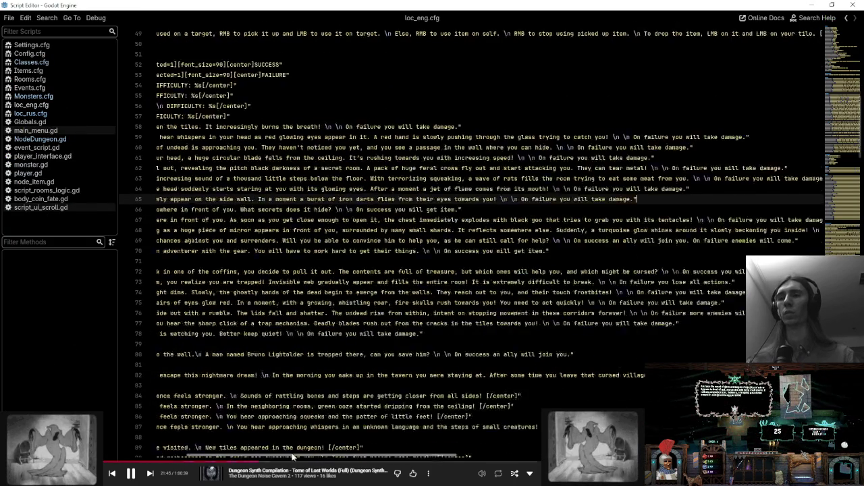
pyautogui.click(205, 302)
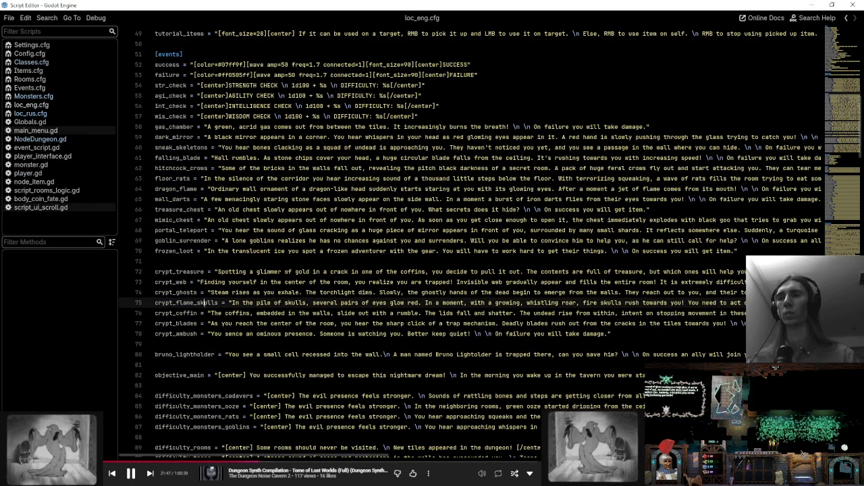
pyautogui.click(193, 333)
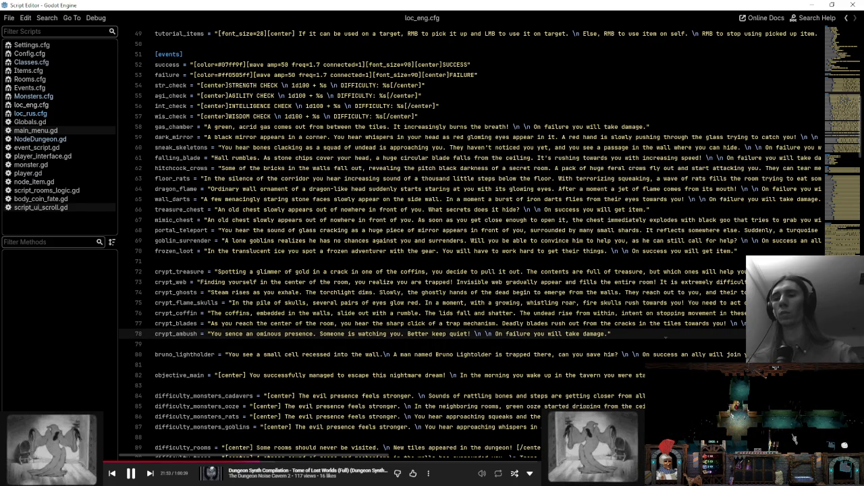
pyautogui.write('d a ')
pyautogui.write('strong mons')
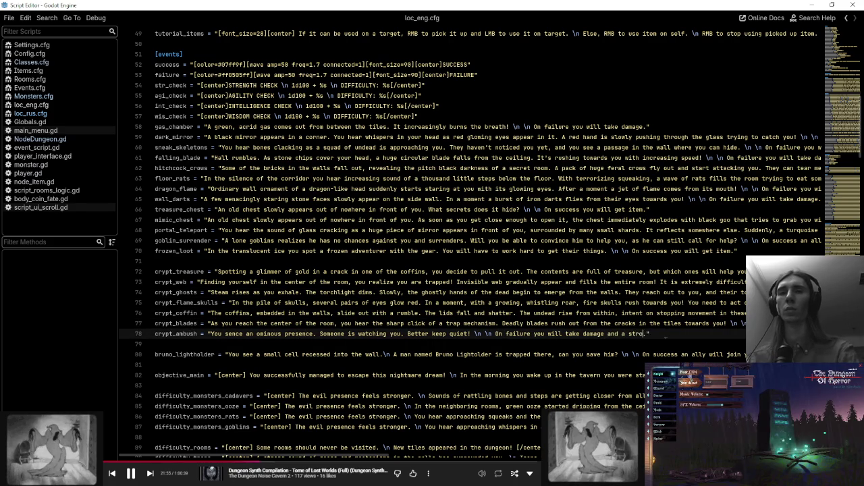
pyautogui.write('ter will appear.')
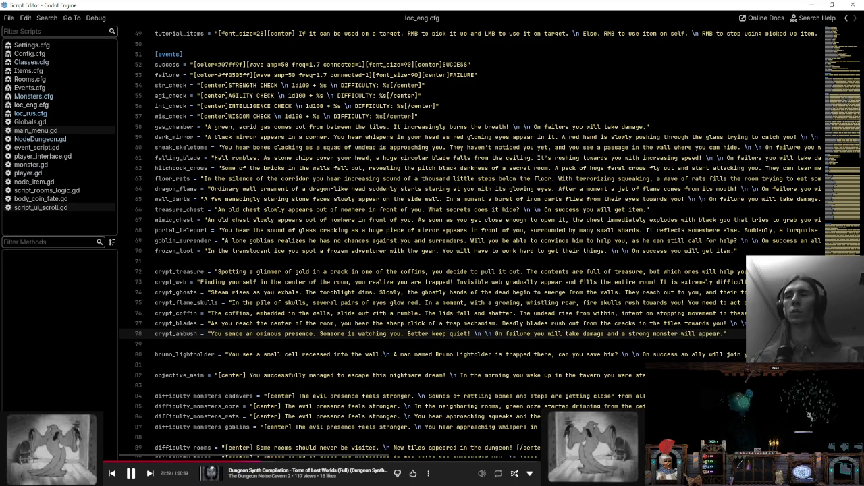
# - Compare the crypt_ambush text in loc_rus.cfg, then return to loc_eng.cfg
pyautogui.click(37, 116)
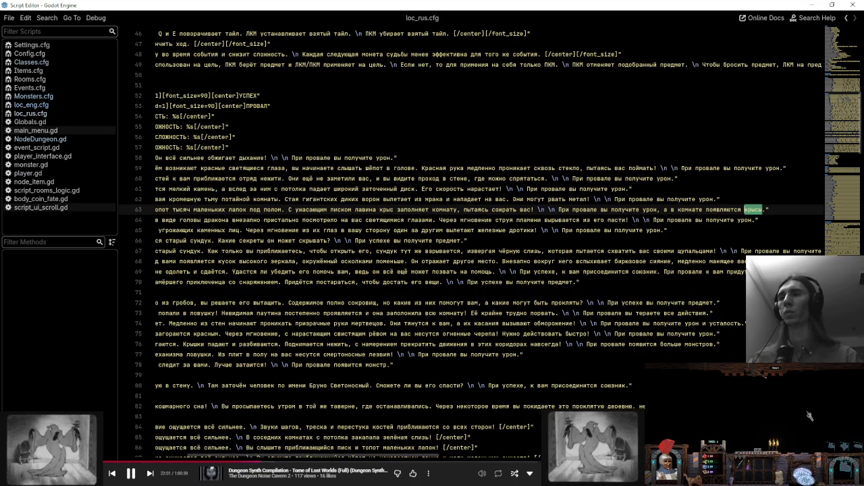
pyautogui.moveTo(277, 457); pyautogui.dragTo(184, 456)
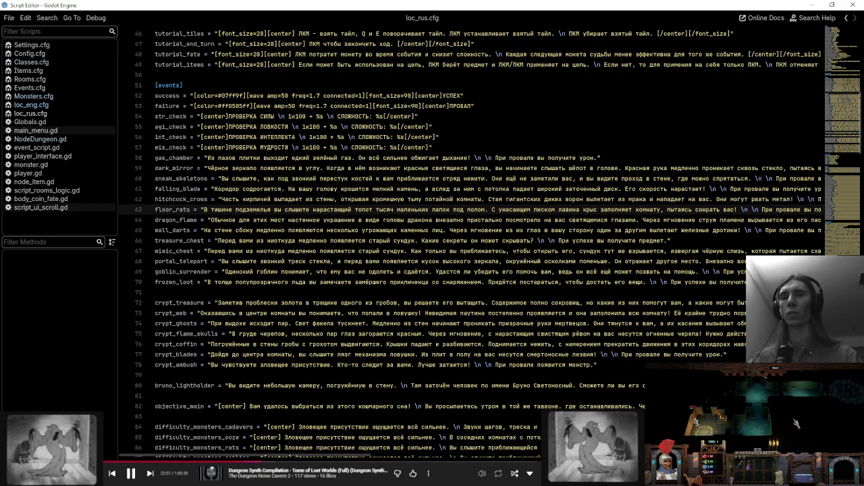
pyautogui.click(51, 106)
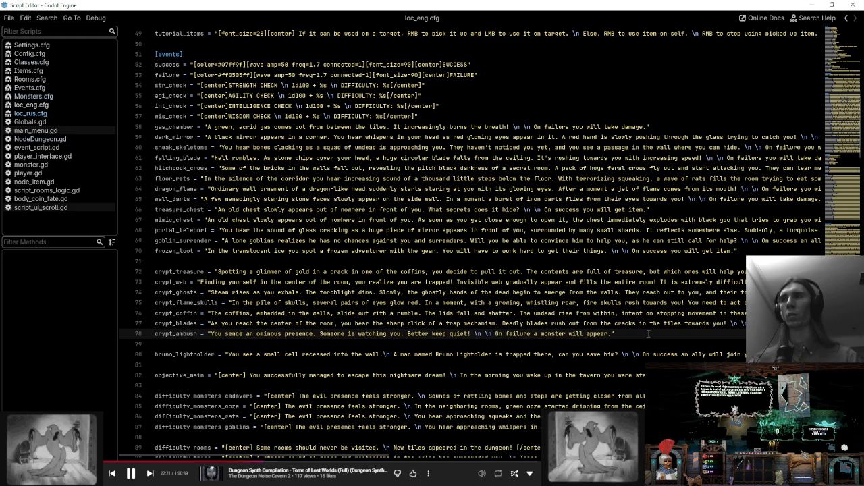
# - Find the crypt_ambush win branch in event_script.gd
pyautogui.click(55, 166)
pyautogui.click(58, 147)
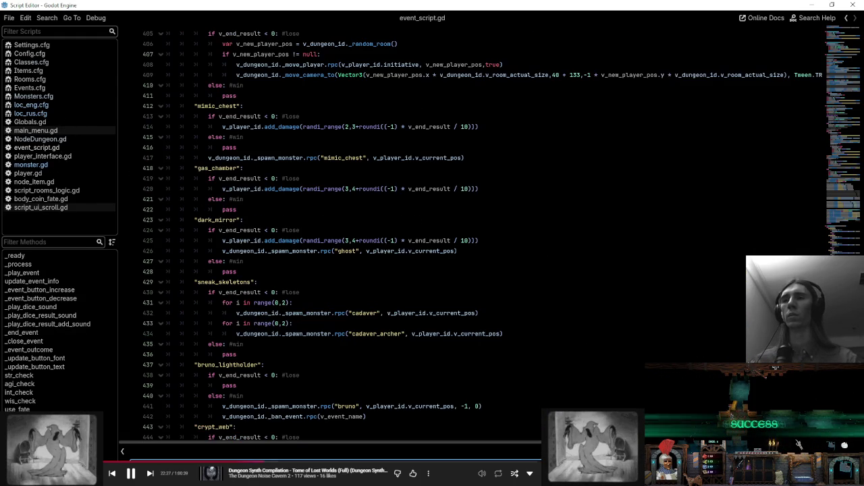
pyautogui.scroll(-5, 405, 223)
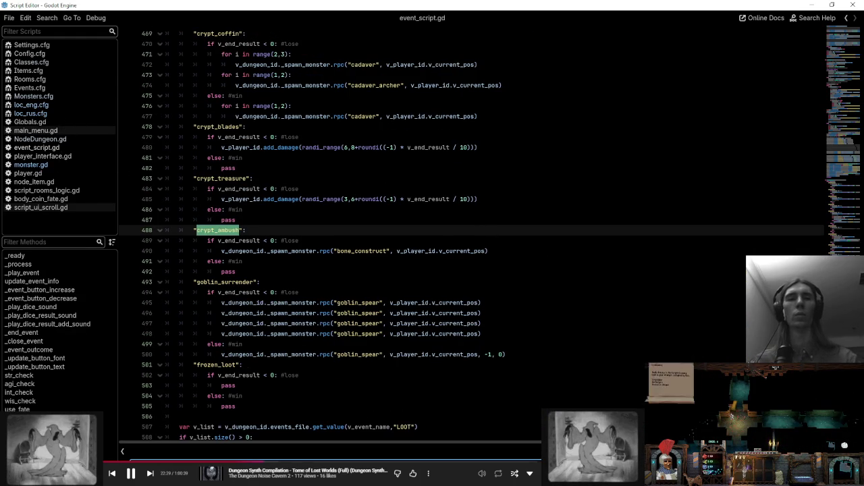
pyautogui.click(555, 262)
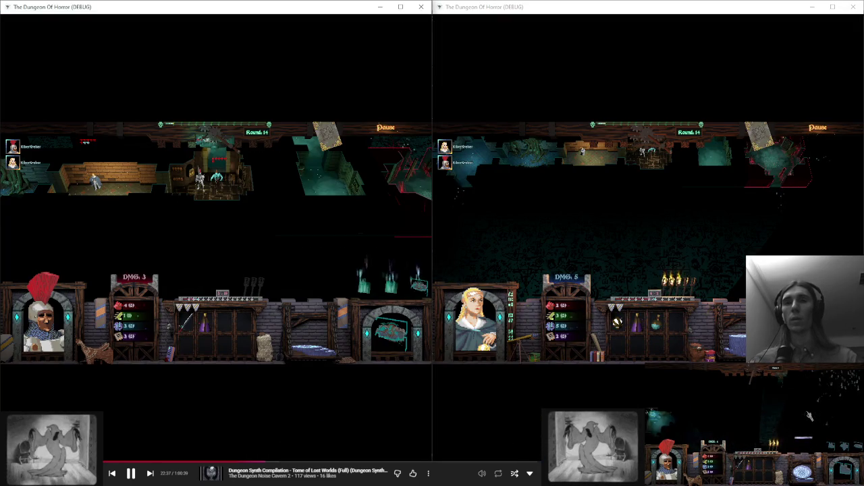
# - End both players' turns to start round 15
pyautogui.scroll(2, 317, 209)
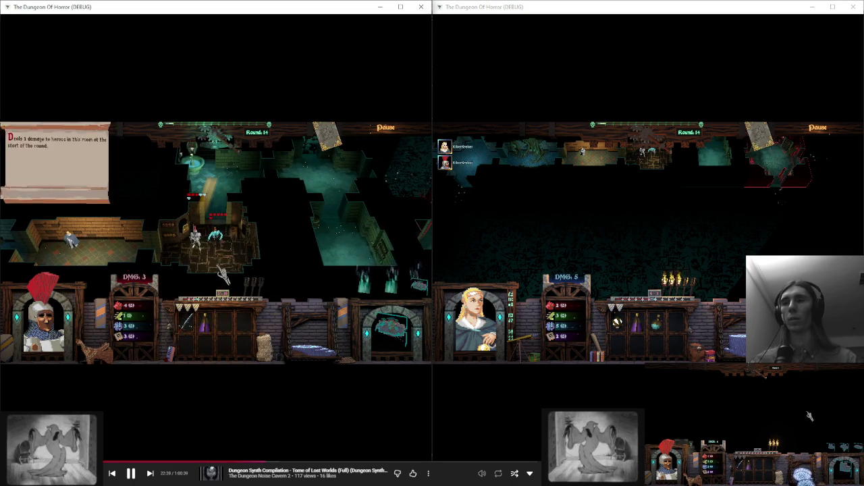
pyautogui.click(652, 228)
pyautogui.scroll(2, 651, 228)
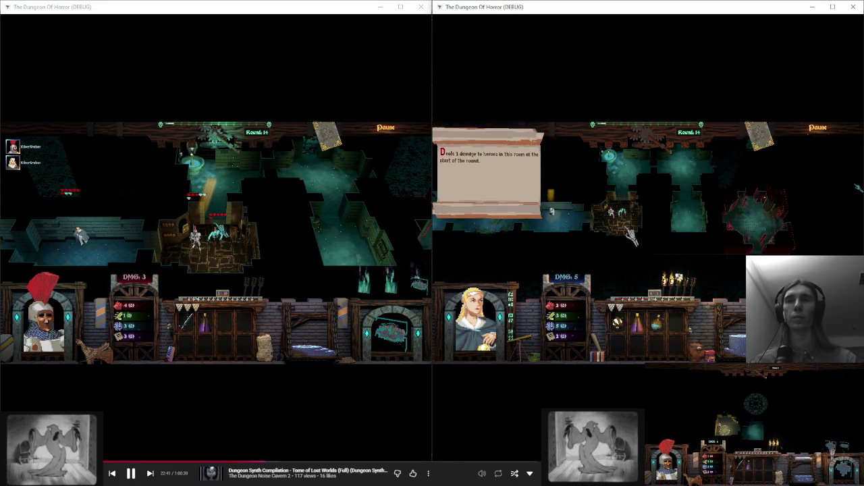
pyautogui.click(651, 147)
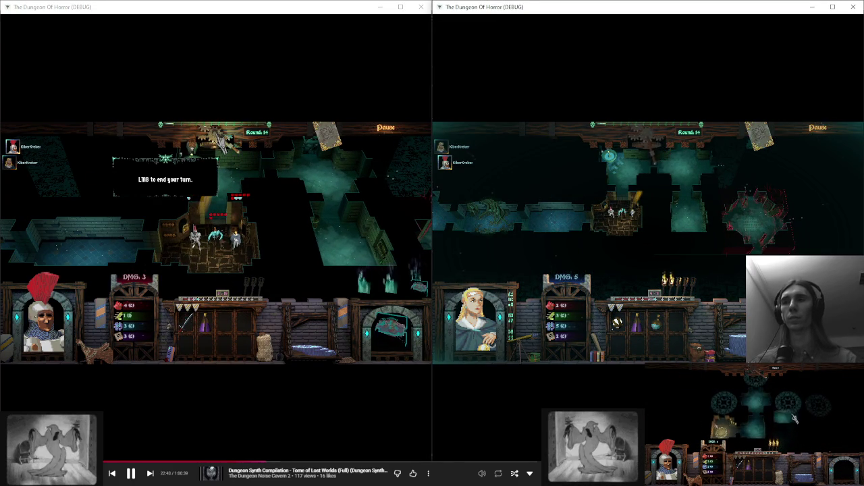
pyautogui.click(218, 147)
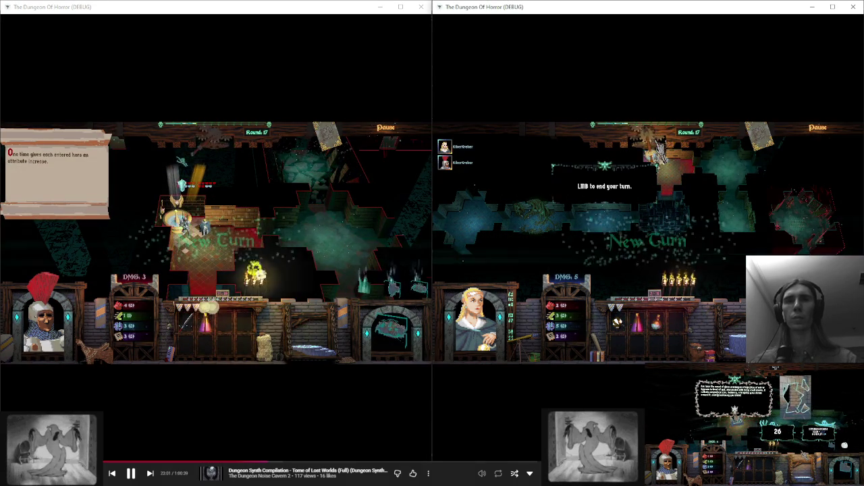
# - Alternate ending turns in both windows through round 21, then place a room tile in the left dungeon
pyautogui.click(366, 147)
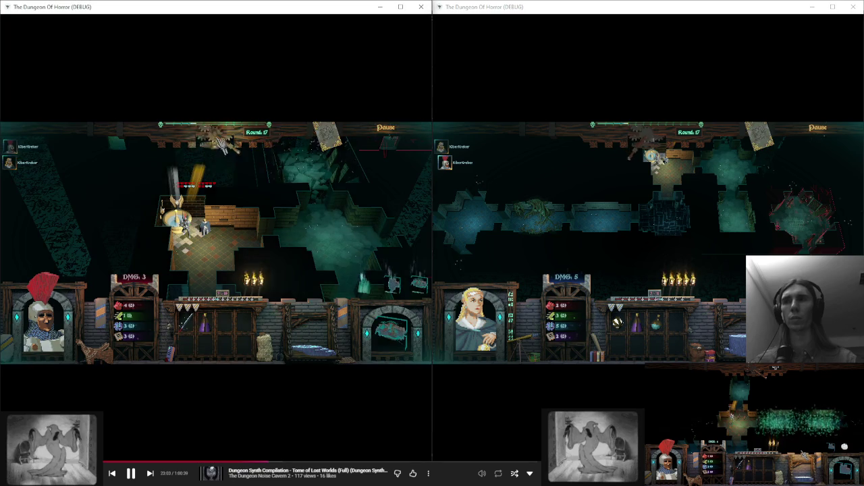
pyautogui.click(235, 157)
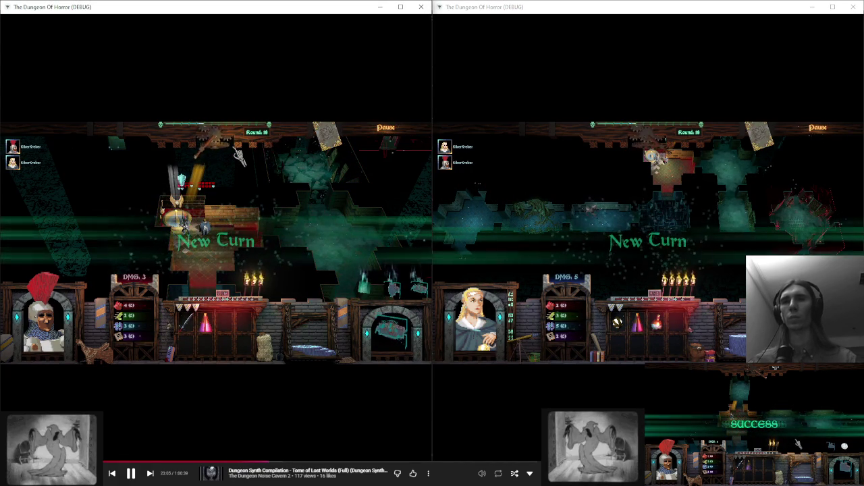
pyautogui.click(223, 145)
pyautogui.click(723, 241)
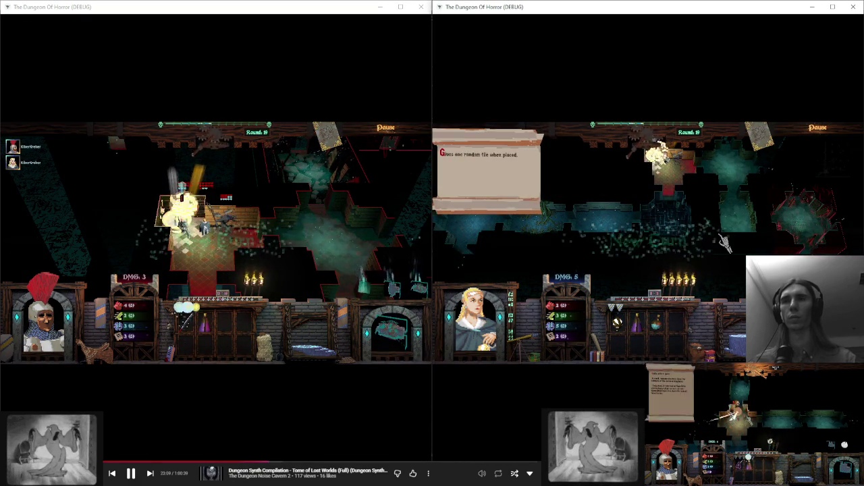
pyautogui.click(228, 238)
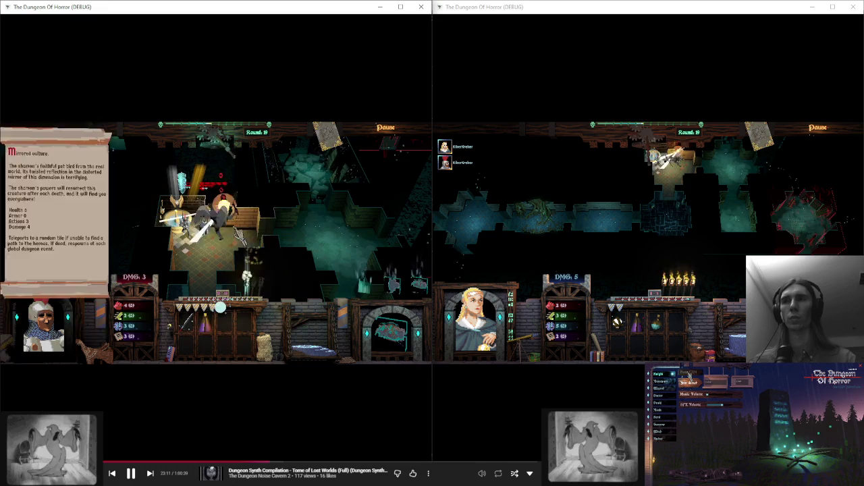
pyautogui.click(686, 186)
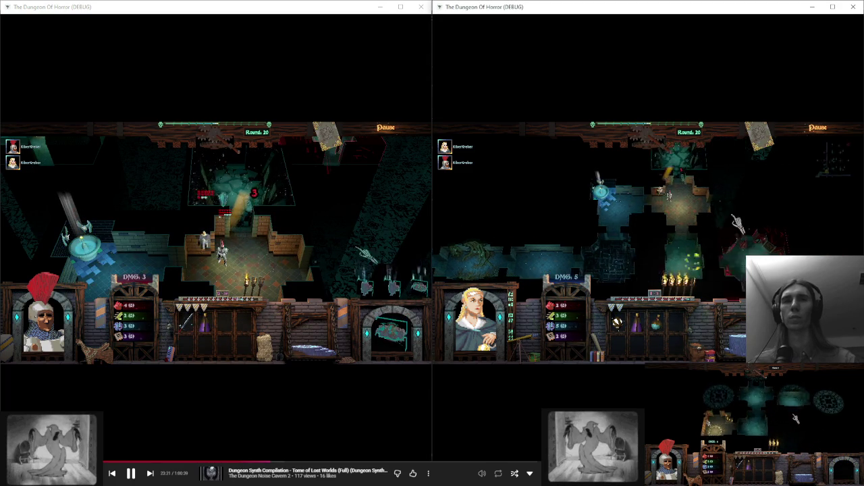
pyautogui.click(222, 203)
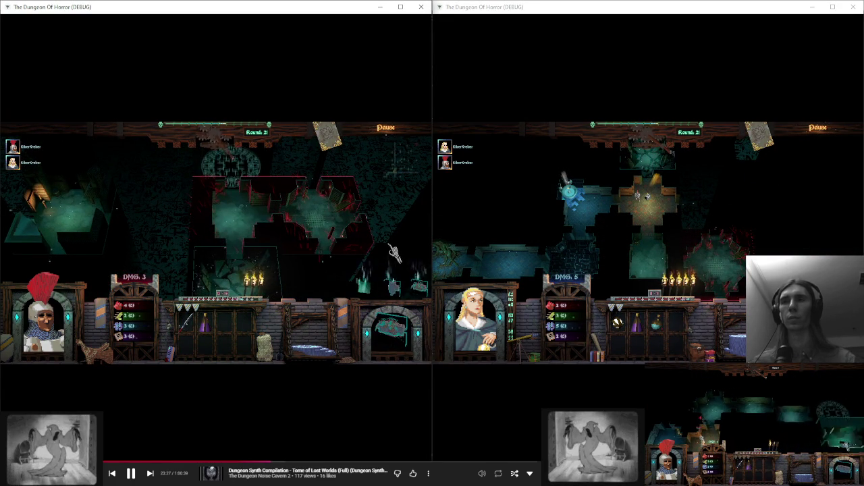
pyautogui.click(409, 287)
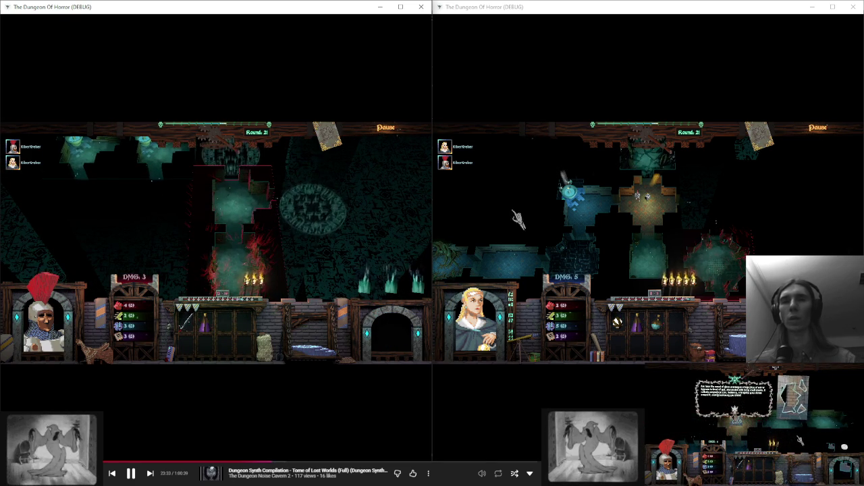
# - Move the right party into the skeleton room
pyautogui.click(731, 218)
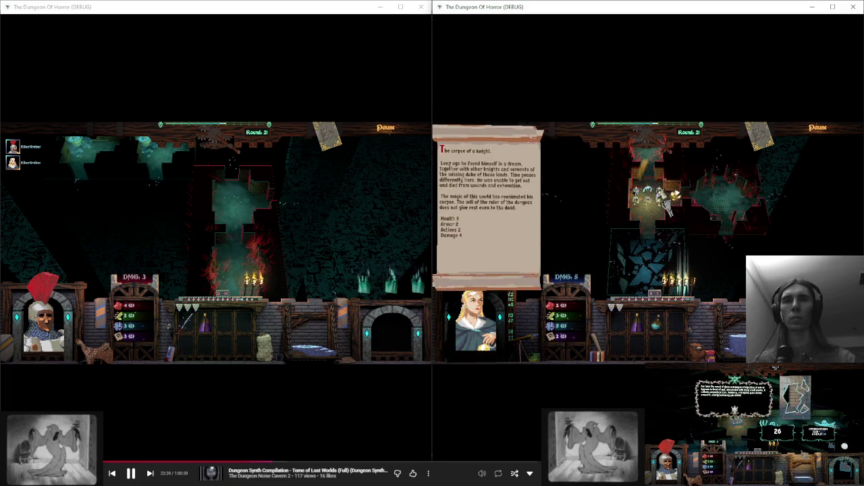
pyautogui.click(669, 210)
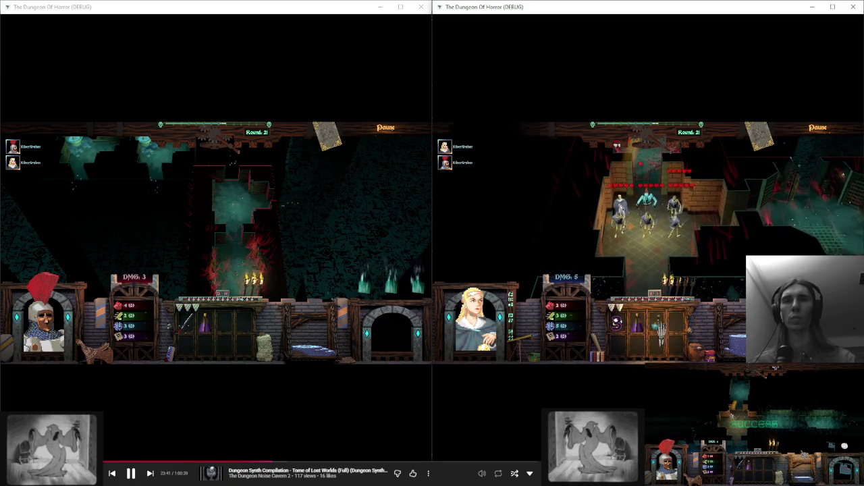
pyautogui.moveTo(684, 214)
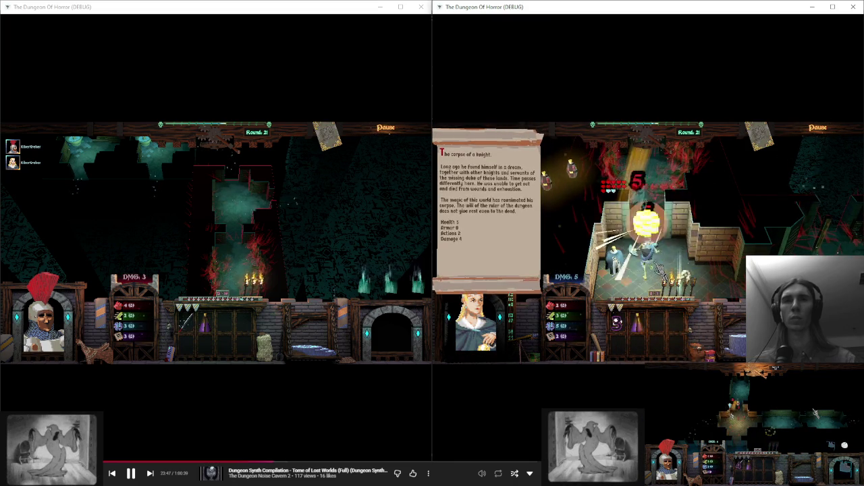
pyautogui.moveTo(659, 267)
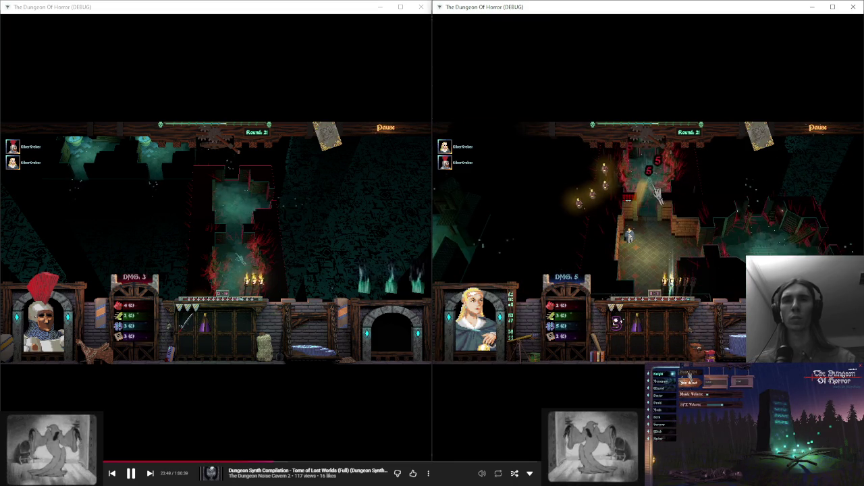
# - End turns in the left window to advance play to rounds 22 and 23
pyautogui.moveTo(636, 195)
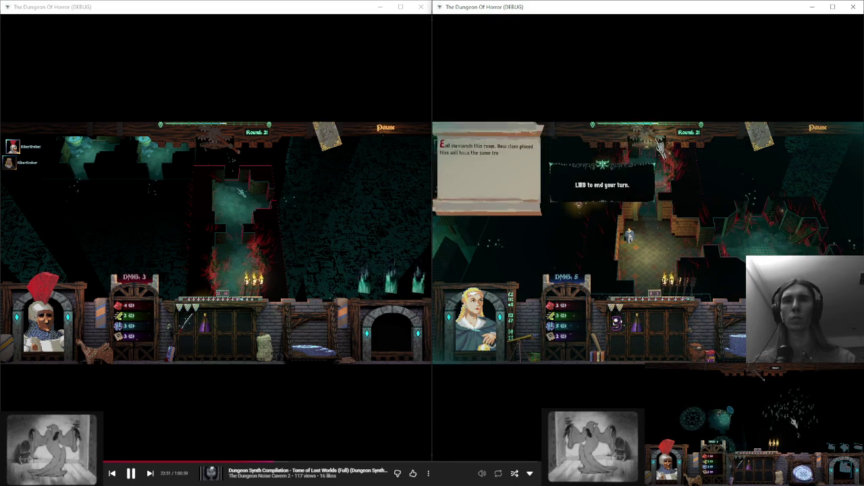
pyautogui.click(318, 193)
pyautogui.moveTo(270, 199)
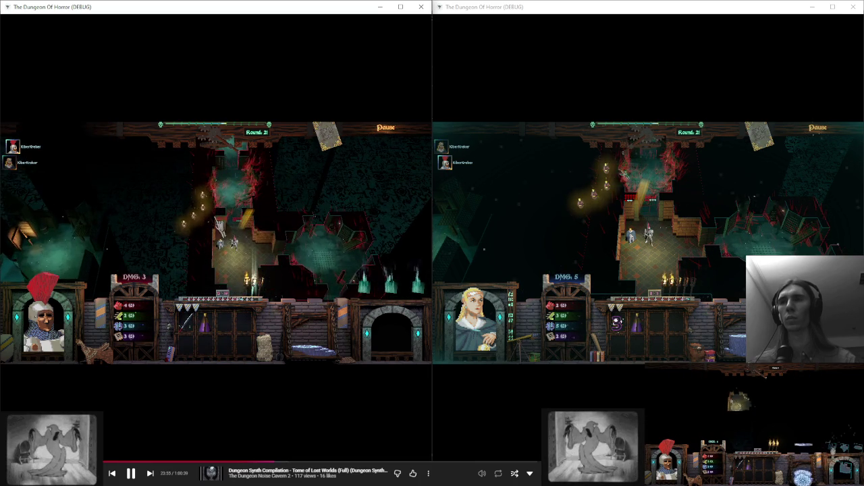
pyautogui.moveTo(206, 219)
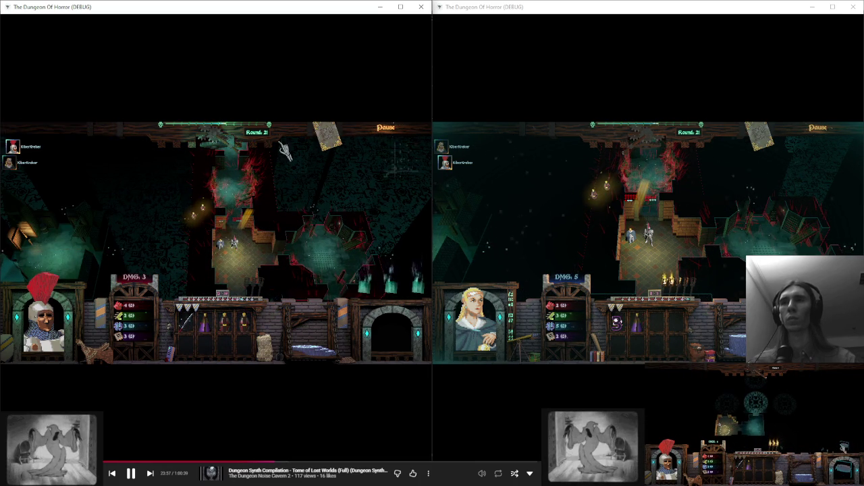
pyautogui.click(226, 174)
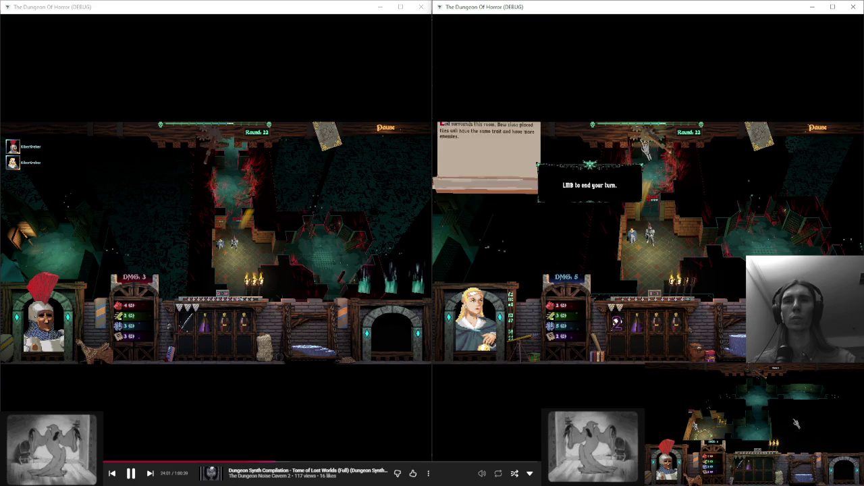
pyautogui.click(372, 177)
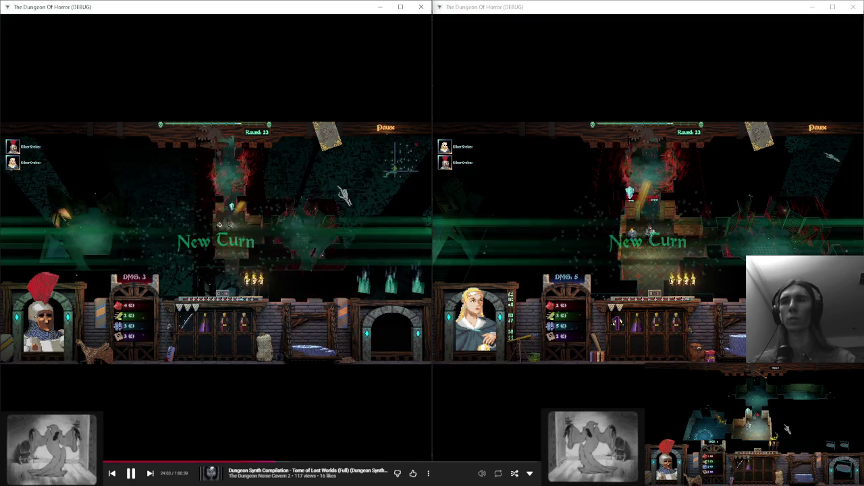
pyautogui.click(579, 193)
pyautogui.click(275, 206)
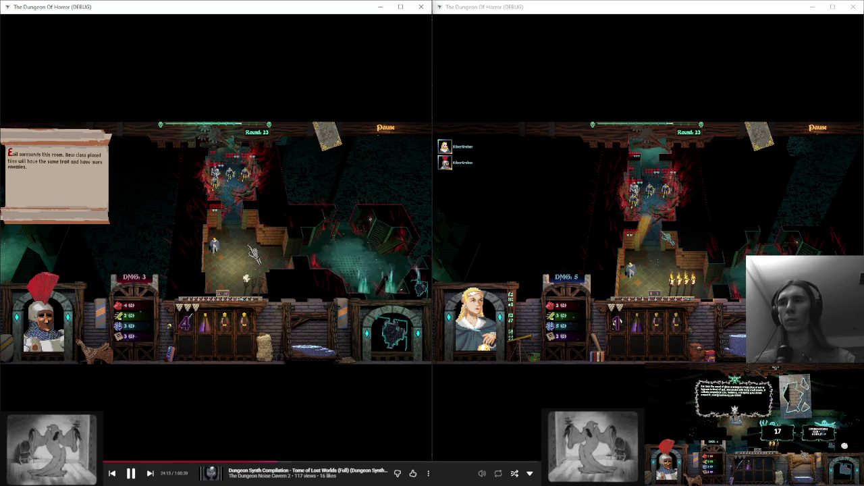
# - Try acting in both windows during the monsters' turn, triggering the debugger break
pyautogui.click(750, 214)
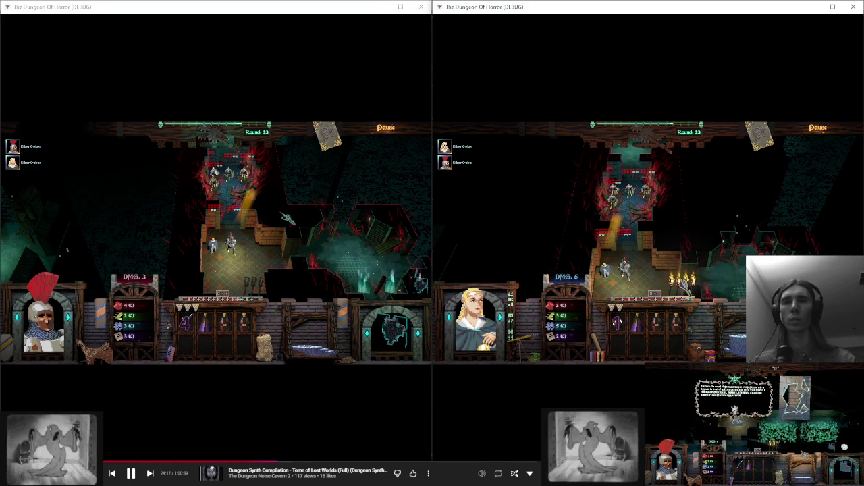
pyautogui.moveTo(614, 223)
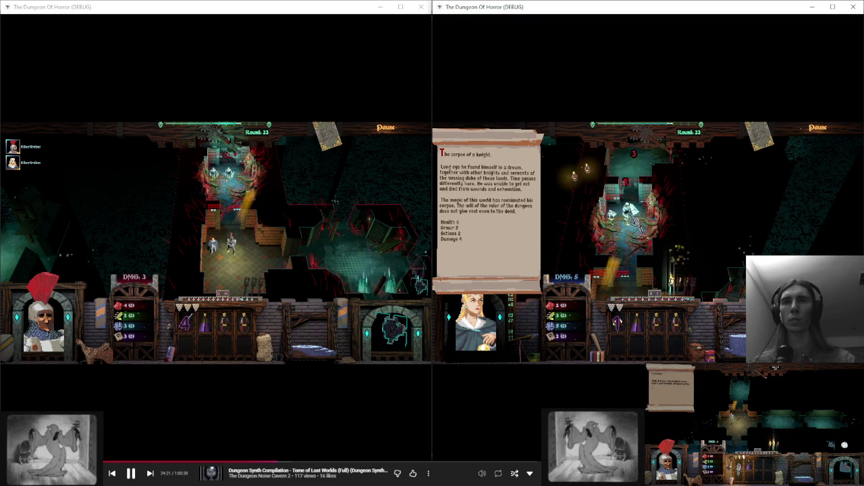
pyautogui.click(598, 202)
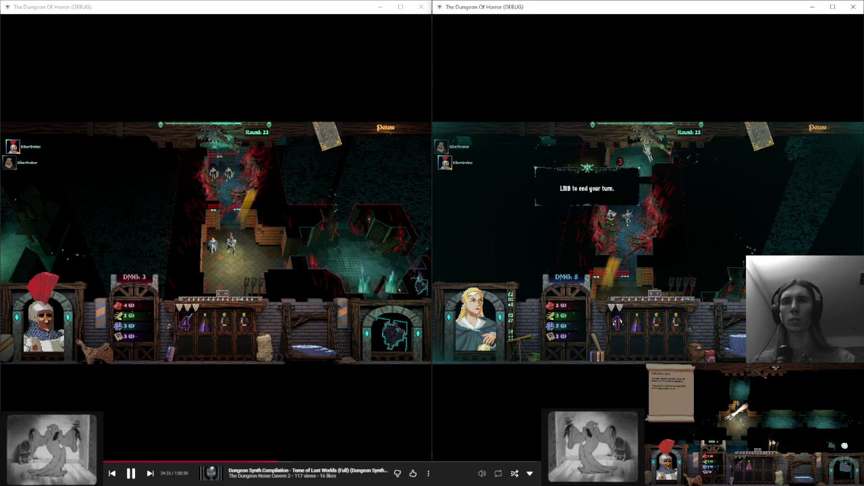
pyautogui.click(232, 203)
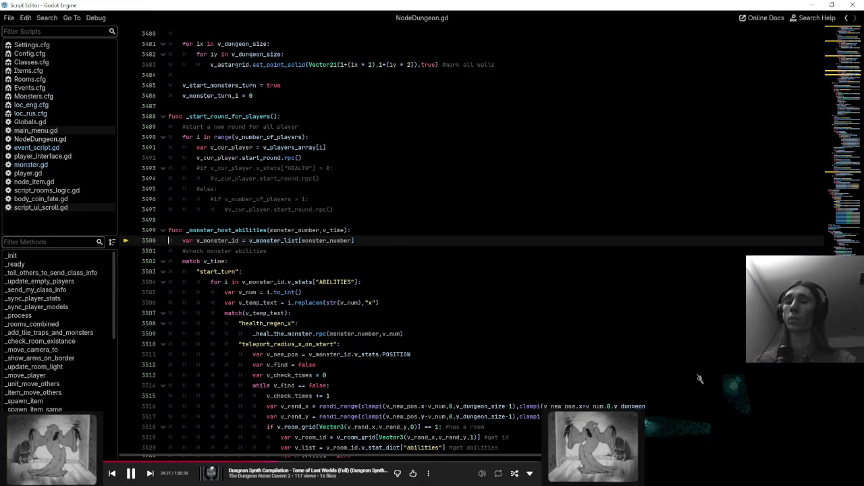
# - Trace the invalid index '10' error from line 3500 to caller line 1209, highlighting v_monster_turn_i
pyautogui.click(465, 438)
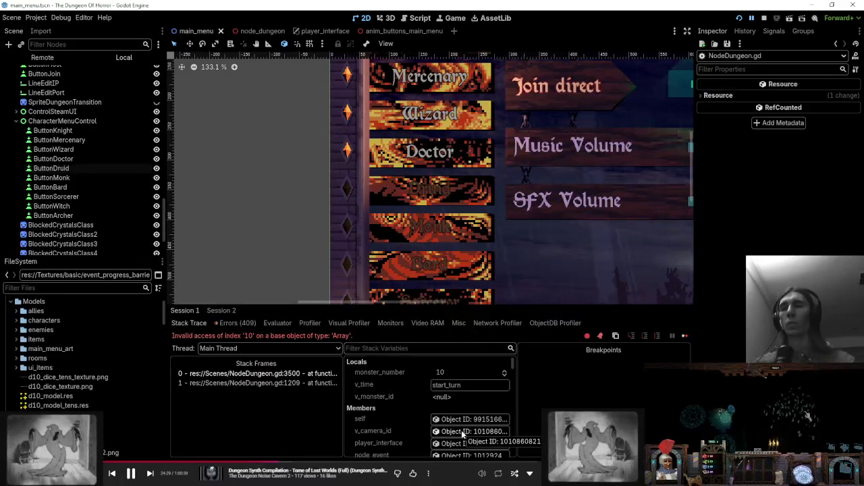
pyautogui.click(324, 377)
pyautogui.click(324, 381)
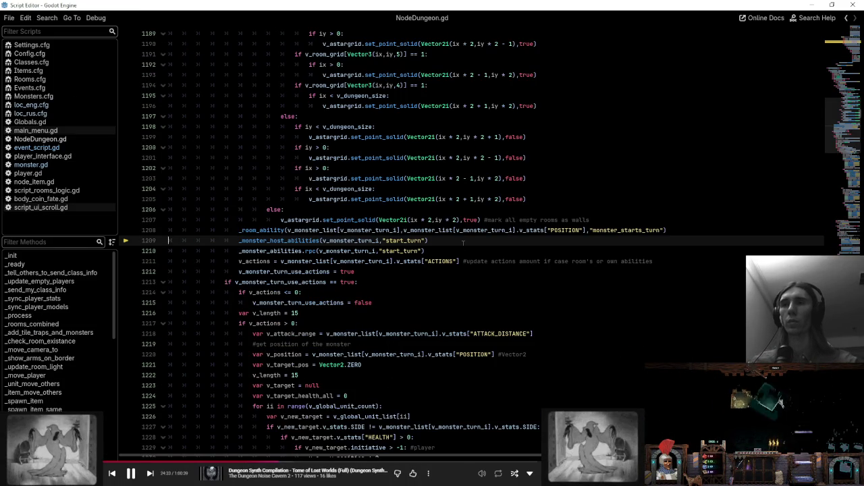
pyautogui.doubleClick(360, 239)
pyautogui.click(294, 241)
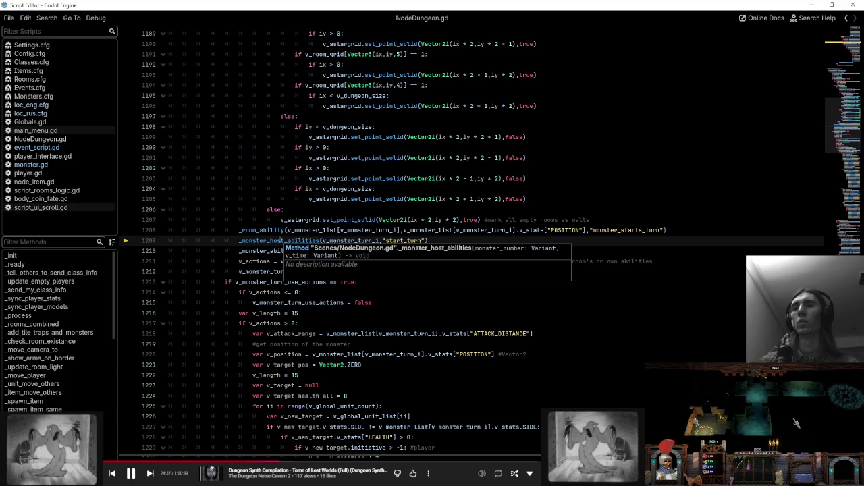
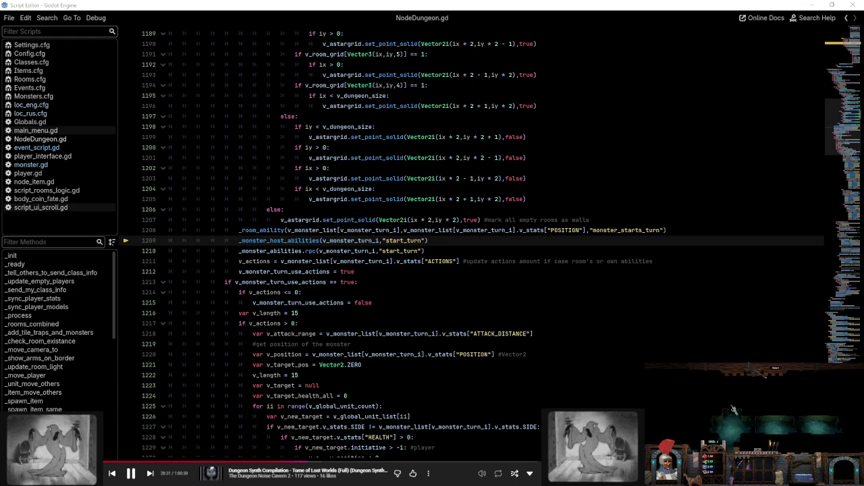
# - Review lines 1203–1209 and the v_monster_turn_i argument of the _monster_host_abilities call
pyautogui.click(576, 179)
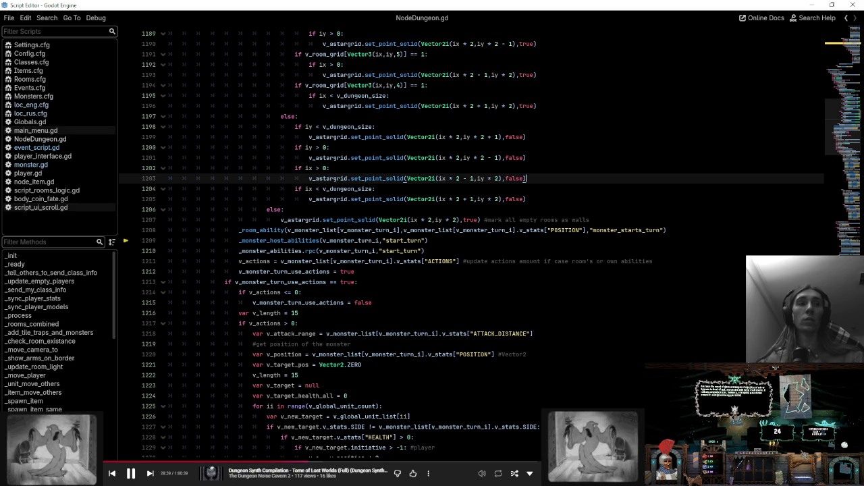
pyautogui.click(551, 197)
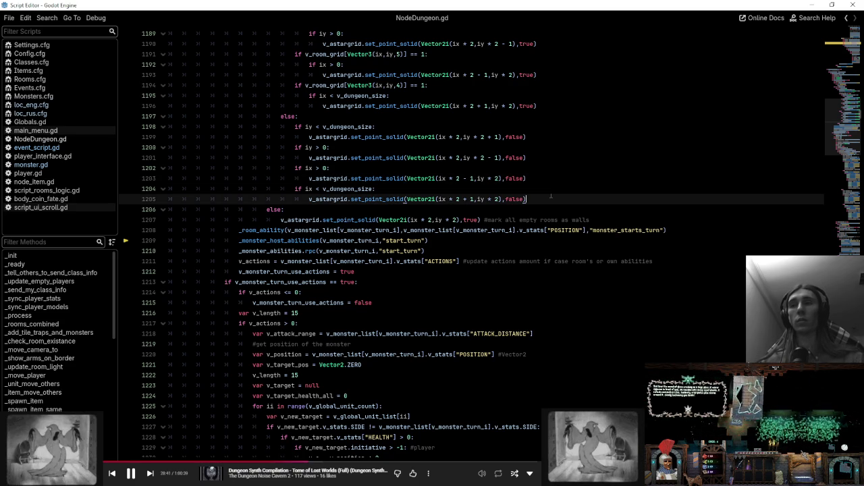
pyautogui.click(455, 235)
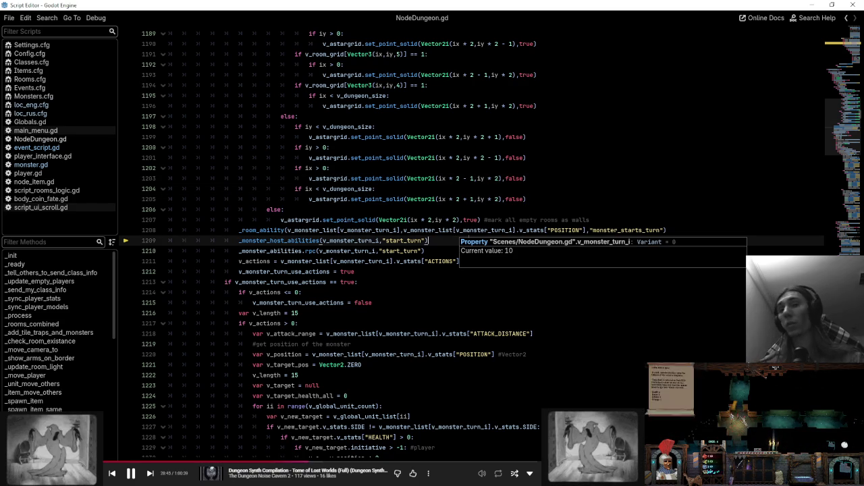
pyautogui.doubleClick(350, 241)
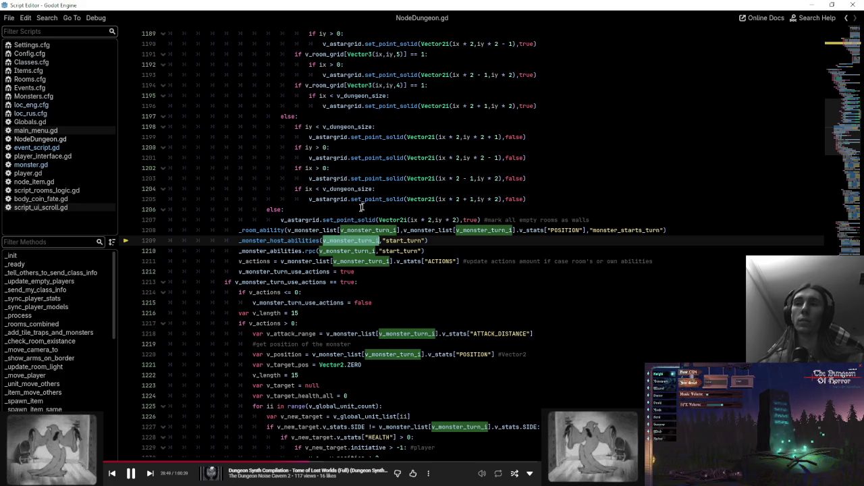
# - Replace the first argument on line 1209 with v_monster_list[v_monster_turn_i].v_stats["NUMBER
pyautogui.doubleClick(312, 231)
pyautogui.keyDown('shift'); pyautogui.click(400, 230); pyautogui.keyUp('shift')
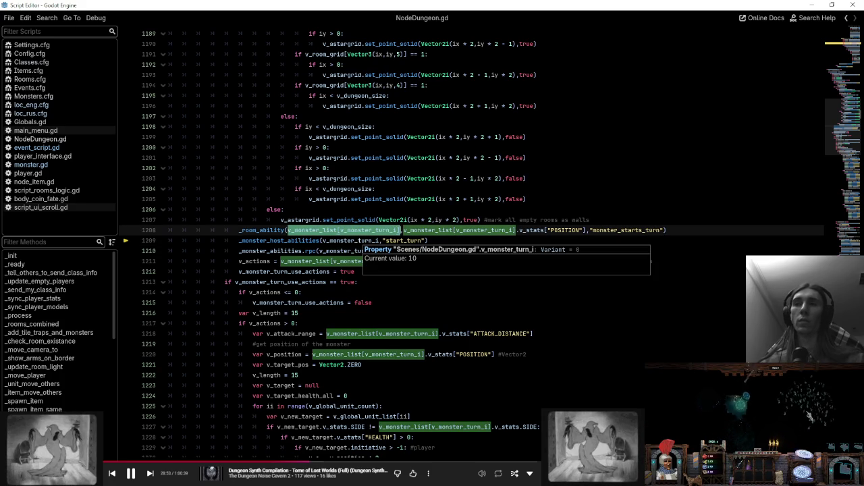
pyautogui.doubleClick(357, 241)
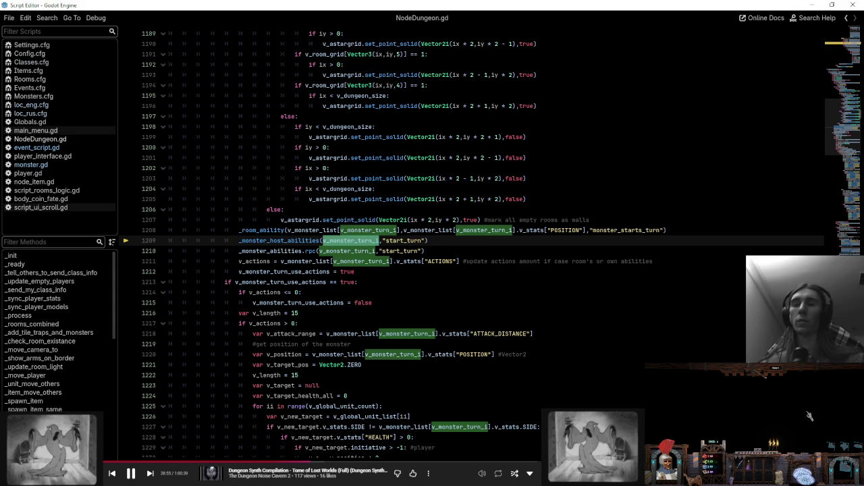
pyautogui.write('v_monster_list[v_monster_turn_i]')
pyautogui.write('.v_stats["')
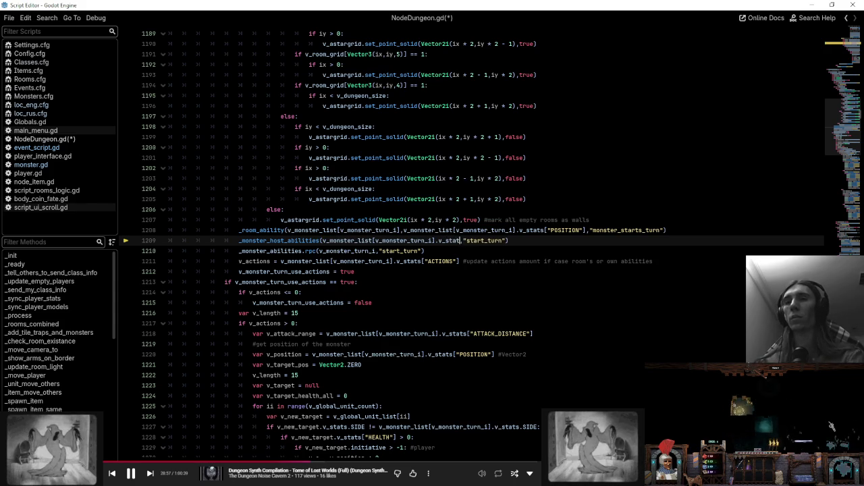
pyautogui.write('NUMBER')
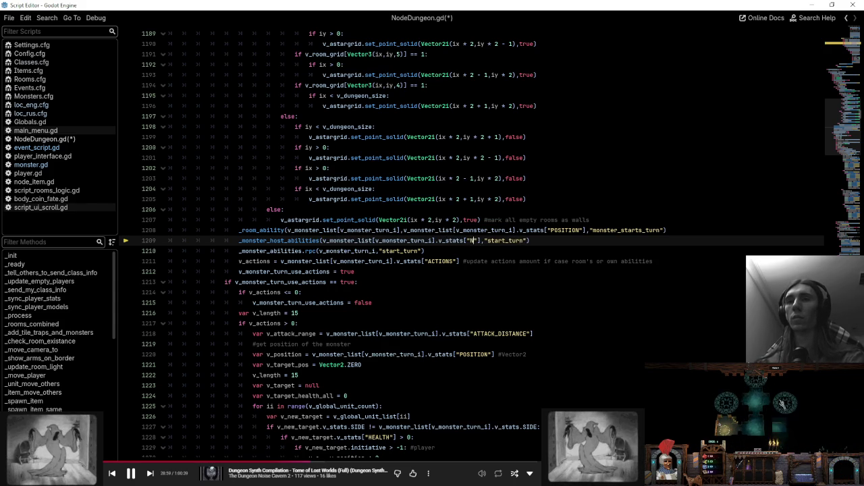
# - Check monster.gd's v_stats keys, then open the _monster_host_abilities definition at line 3499
pyautogui.click(35, 165)
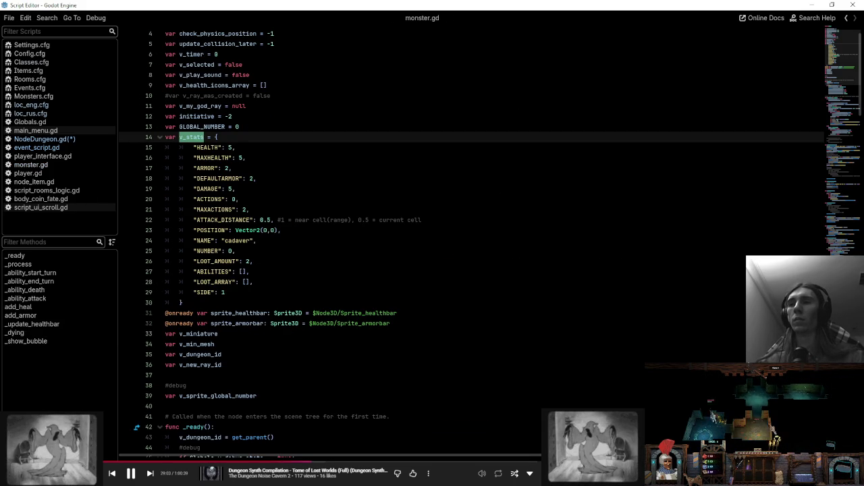
pyautogui.click(66, 139)
pyautogui.doubleClick(369, 241)
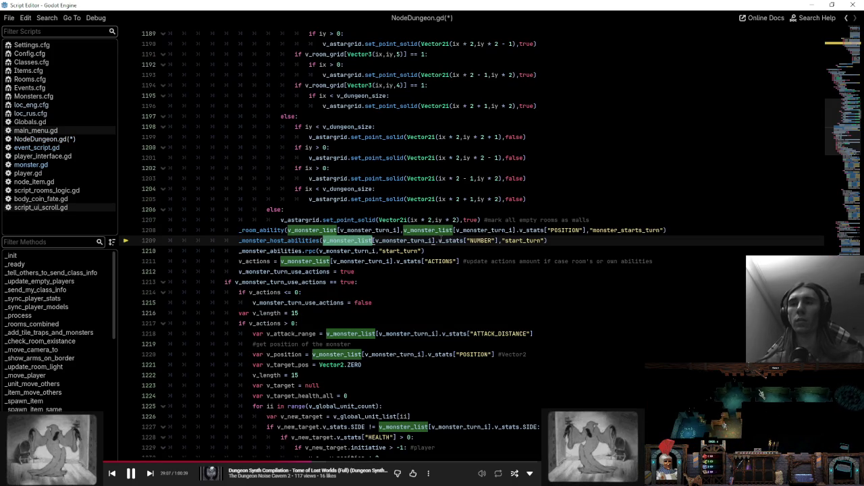
pyautogui.keyDown('shift'); pyautogui.click(498, 241); pyautogui.keyUp('shift')
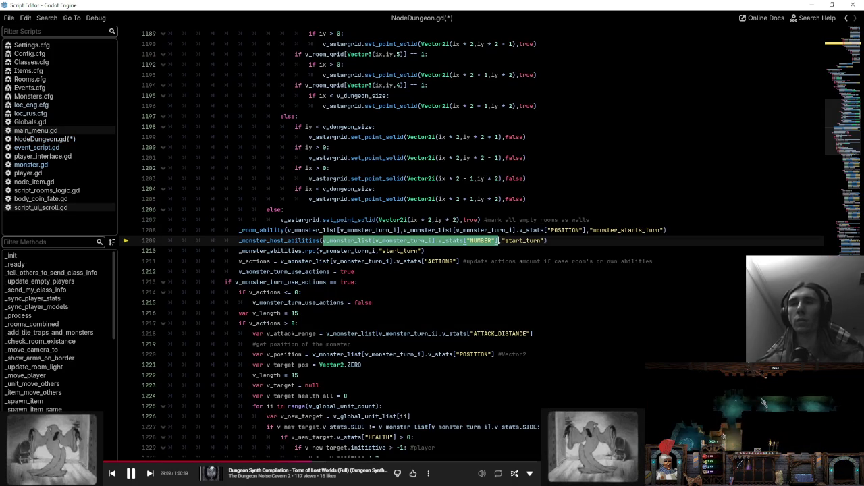
pyautogui.click(309, 241)
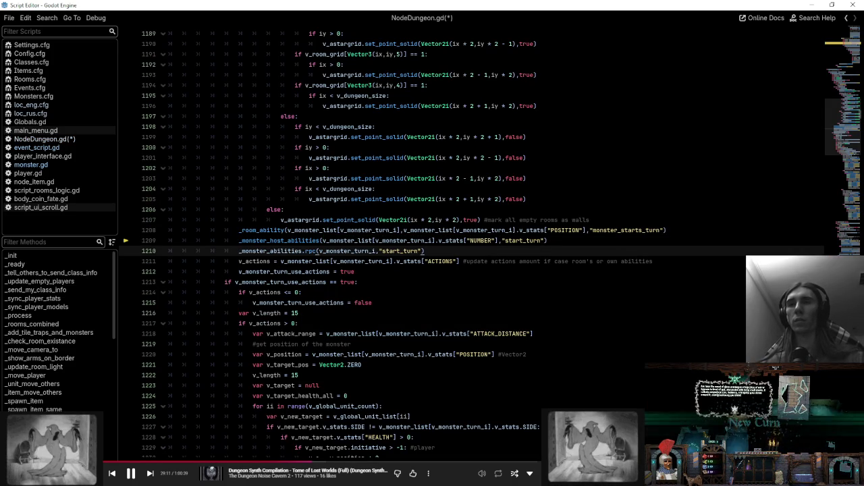
pyautogui.keyDown('ctrl'); pyautogui.click(309, 242); pyautogui.keyUp('ctrl')
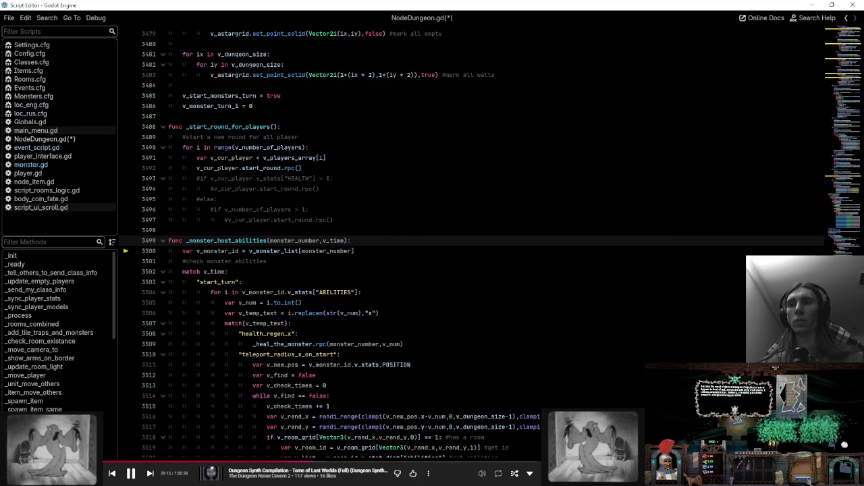
# - Inspect the _monster_host_abilities definition and highlight every use of monster_number
pyautogui.click(846, 17)
pyautogui.doubleClick(311, 241)
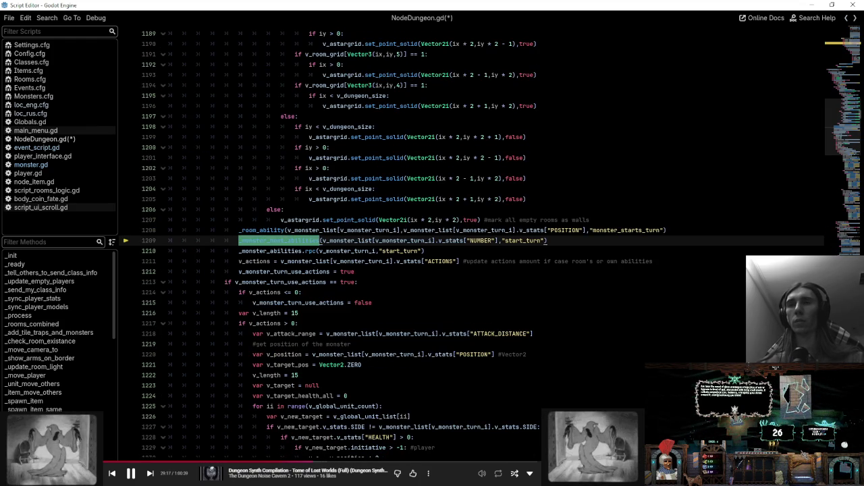
pyautogui.scroll(-15, 432, 243)
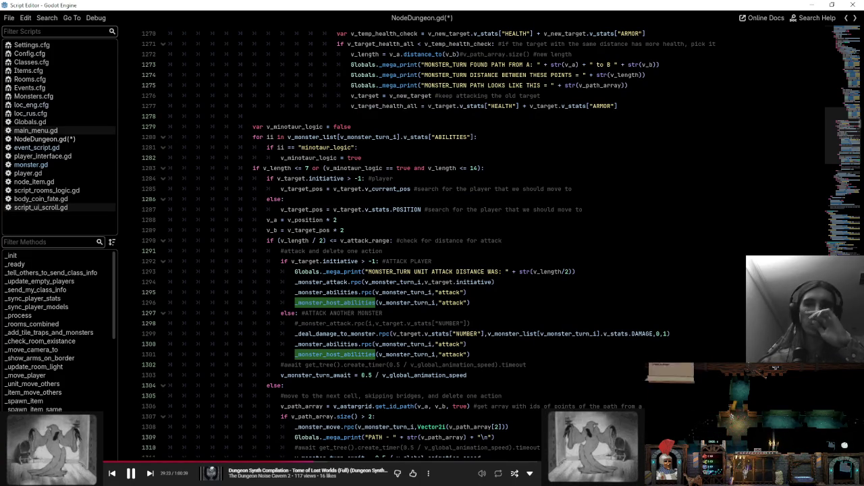
pyautogui.keyDown('ctrl'); pyautogui.click(335, 302); pyautogui.keyUp('ctrl')
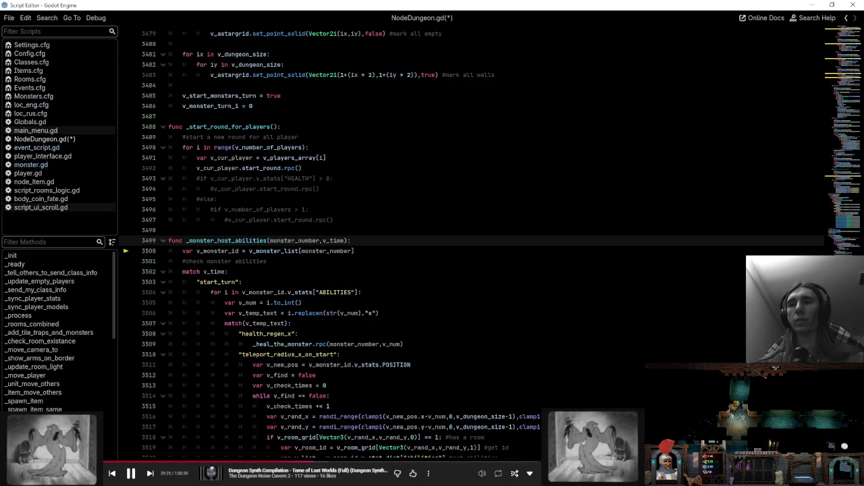
pyautogui.moveTo(299, 249)
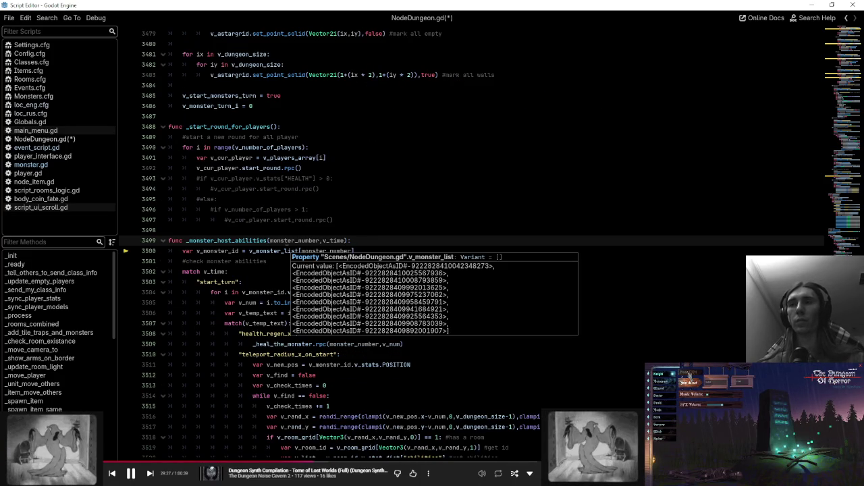
pyautogui.scroll(-10, 361, 194)
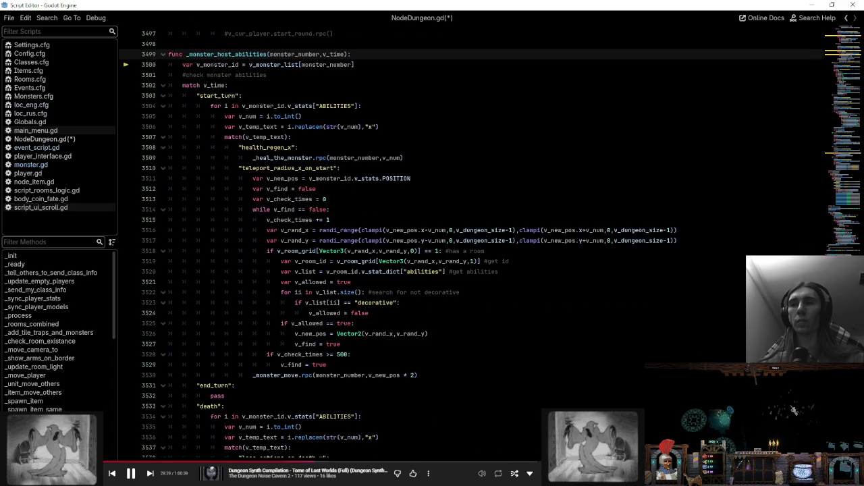
pyautogui.scroll(-5, 364, 202)
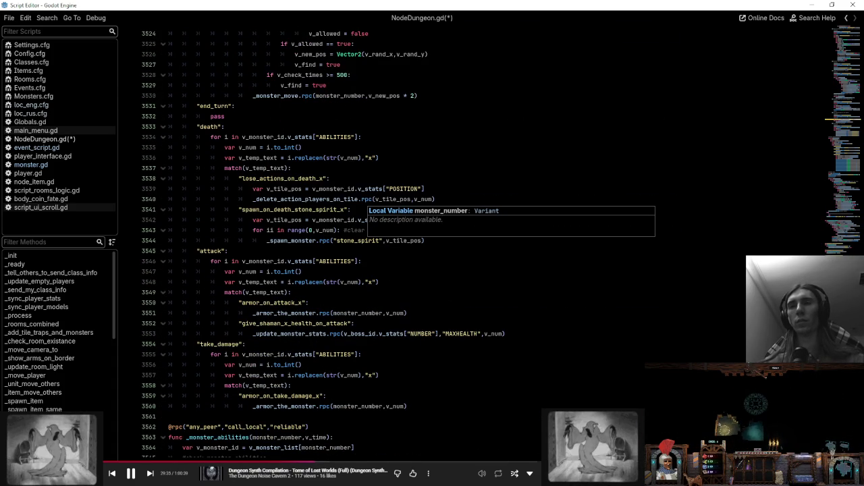
pyautogui.doubleClick(357, 312)
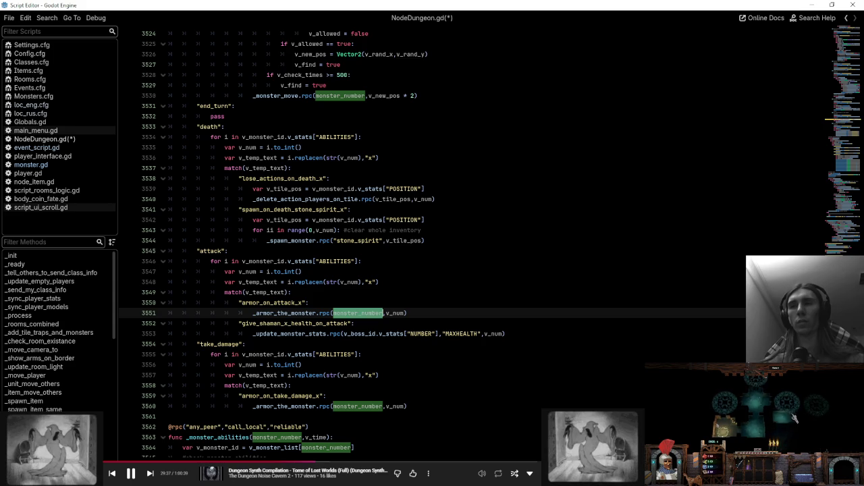
pyautogui.scroll(13, 473, 243)
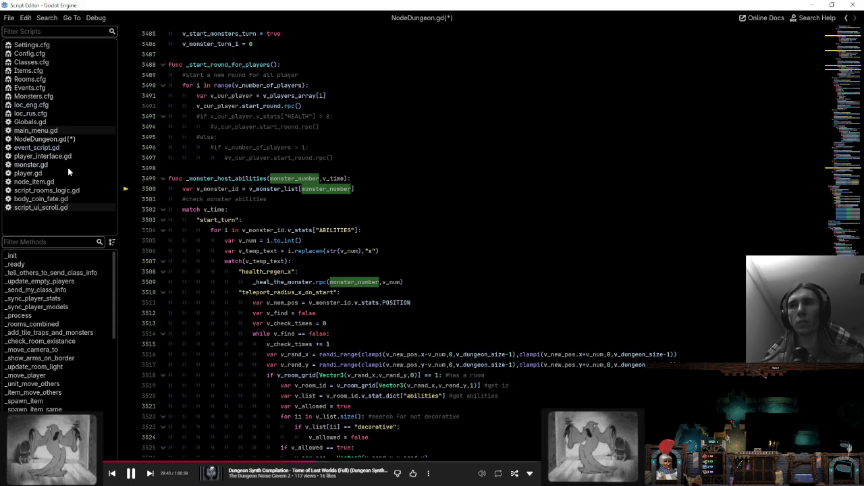
# - Go back through earlier call sites and highlight all uses of v_monster_turn_i
pyautogui.click(846, 18)
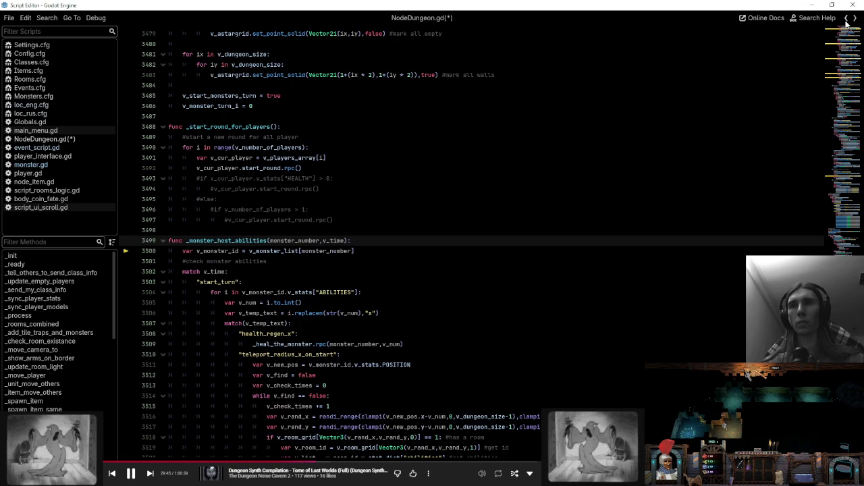
pyautogui.click(846, 18)
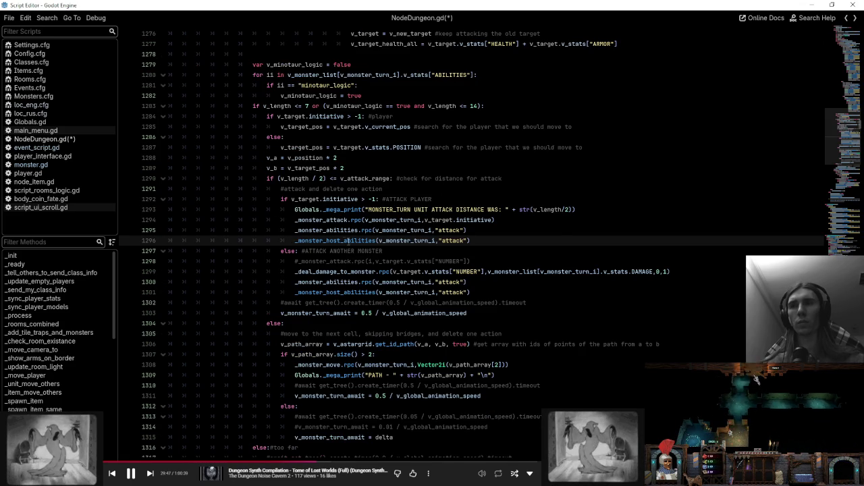
pyautogui.doubleClick(400, 239)
pyautogui.scroll(3, 400, 233)
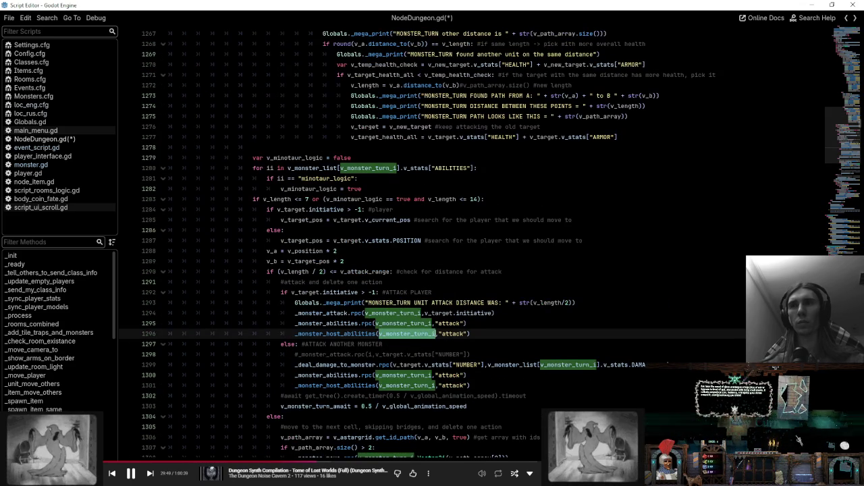
pyautogui.scroll(20, 400, 233)
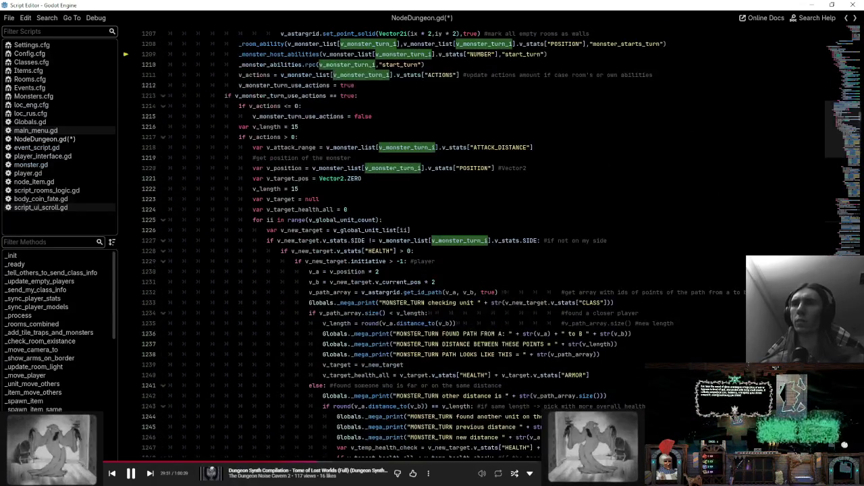
pyautogui.scroll(5, 387, 199)
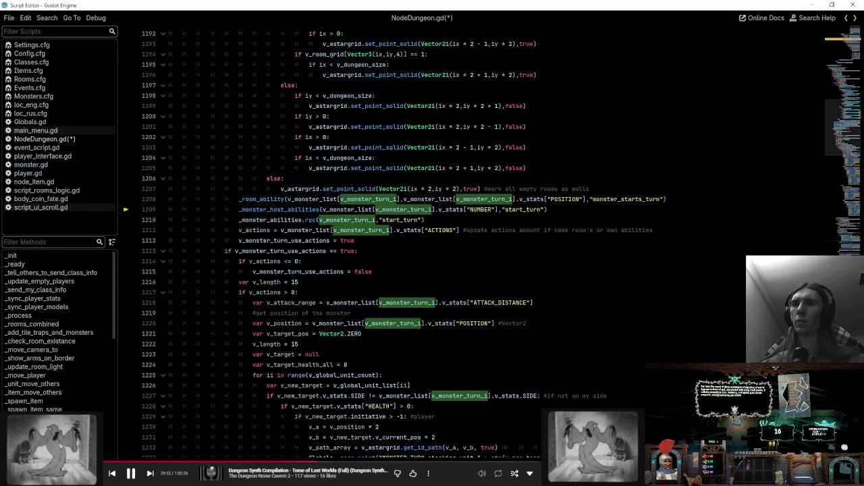
pyautogui.scroll(3, 399, 232)
# - Paste plain v_monster_turn_i over the v_monster_list lookup argument on line 1209
pyautogui.doubleClick(375, 292)
pyautogui.hotkey('ctrl', 'c')
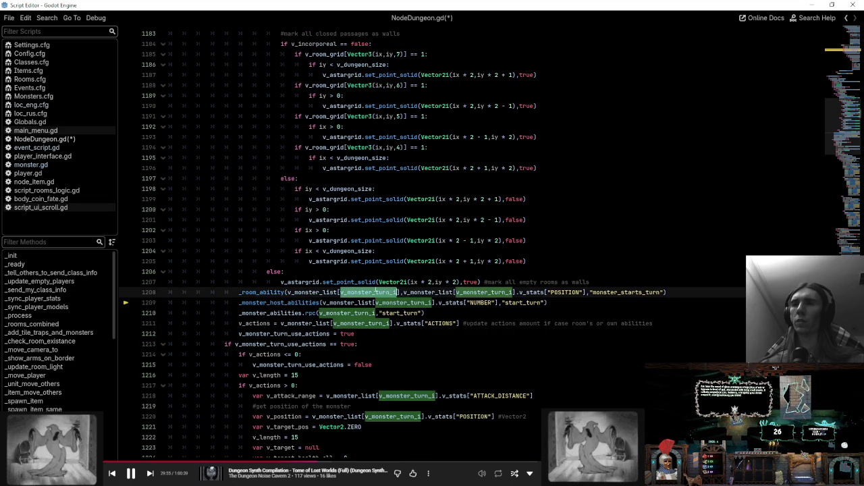
pyautogui.doubleClick(360, 302)
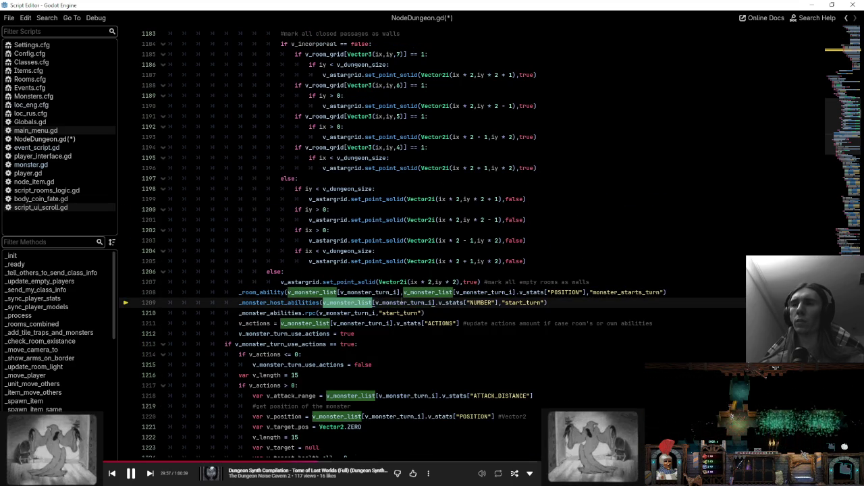
pyautogui.keyDown('shift'); pyautogui.click(501, 302); pyautogui.keyUp('shift')
pyautogui.hotkey('ctrl', 'v')
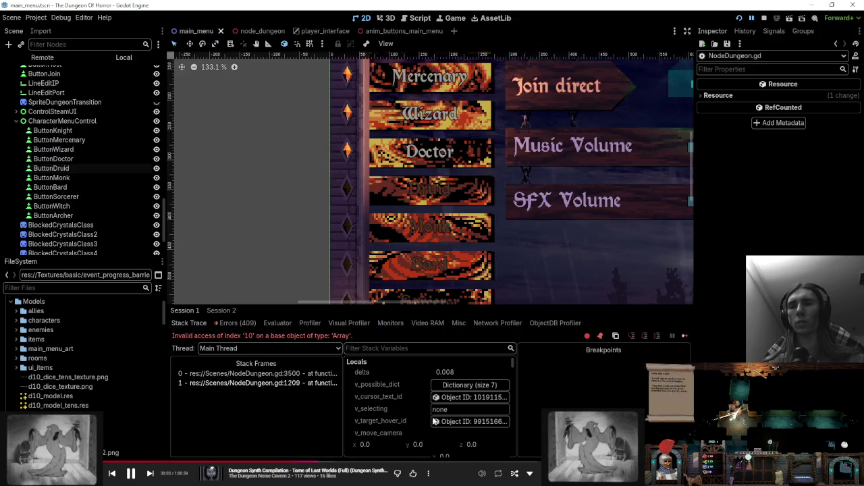
# - Open line 1209 of NodeDungeon.gd from the NodeDungeon.gd:1209 stack frame
pyautogui.click(318, 382)
pyautogui.moveTo(361, 240)
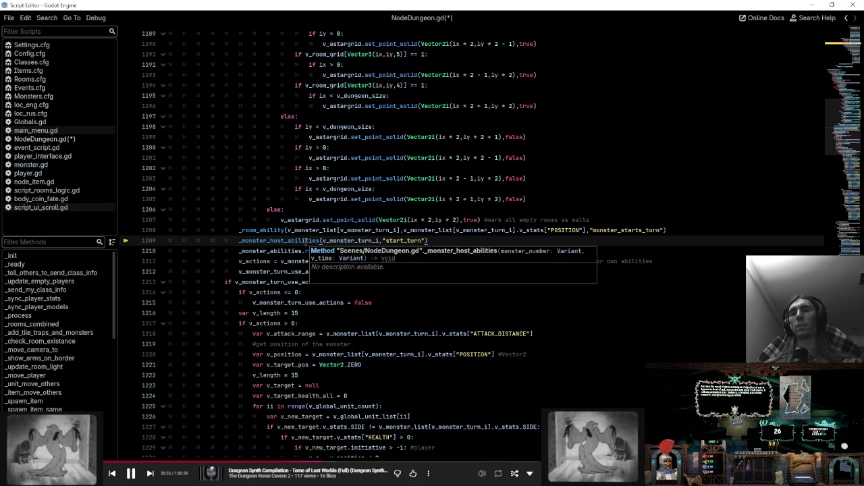
# - Jump from line 1209 to the _monster_host_abilities definition and scroll through its body
pyautogui.click(680, 231)
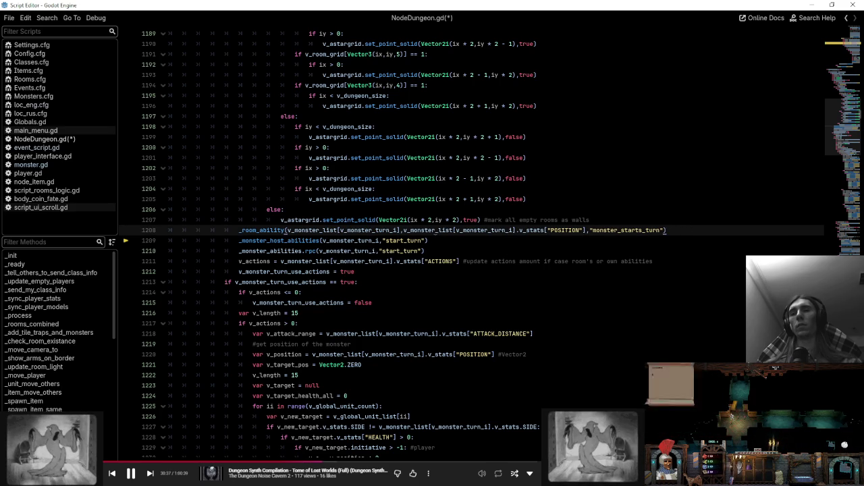
pyautogui.keyDown('ctrl'); pyautogui.click(281, 241); pyautogui.keyUp('ctrl')
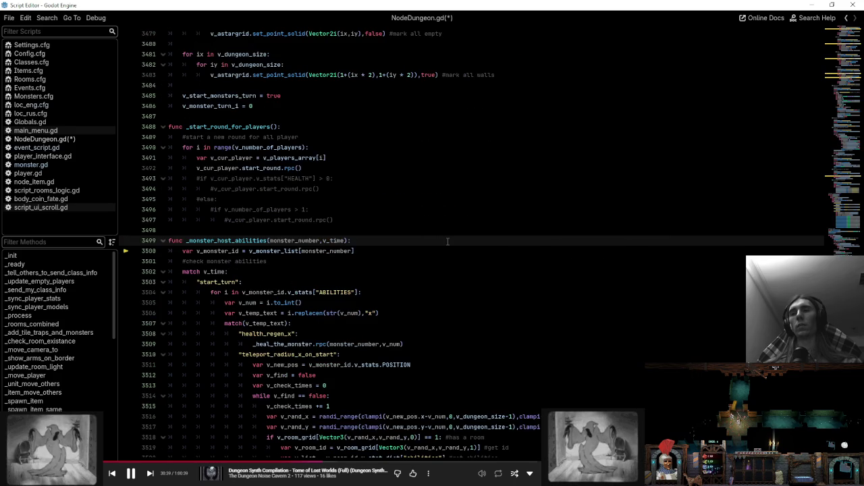
pyautogui.scroll(-4, 423, 241)
pyautogui.scroll(-1, 422, 241)
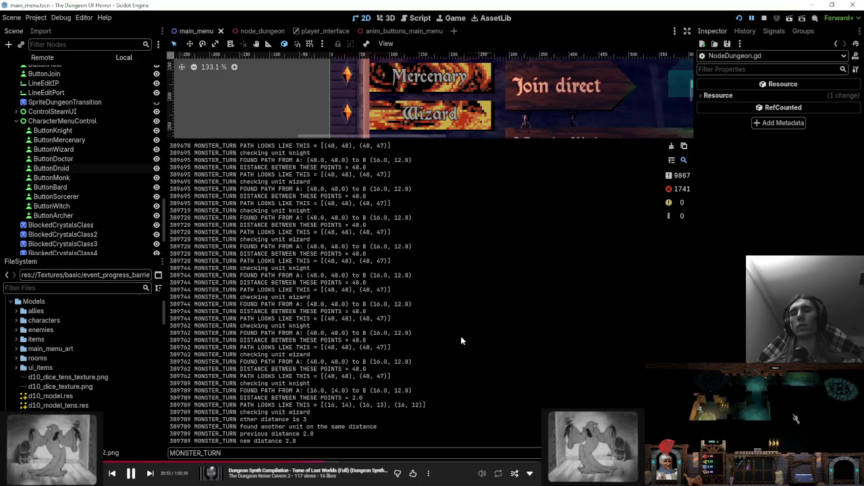
pyautogui.scroll(15, 460, 337)
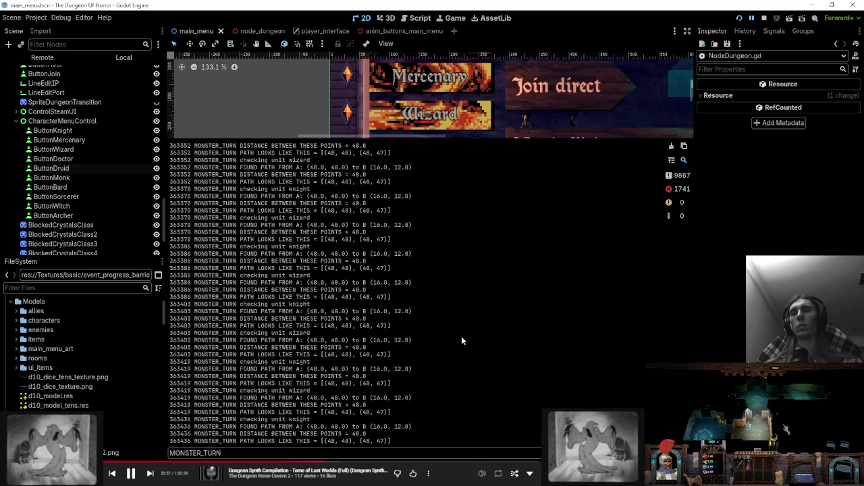
pyautogui.scroll(-10, 462, 341)
pyautogui.scroll(-5, 464, 350)
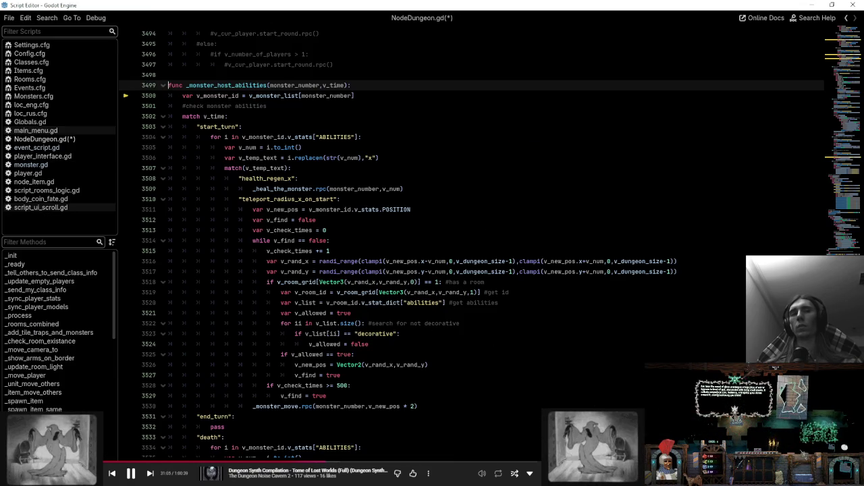
# - Inspect the teleport ability code, then return to the failing call on line 1209
pyautogui.click(490, 221)
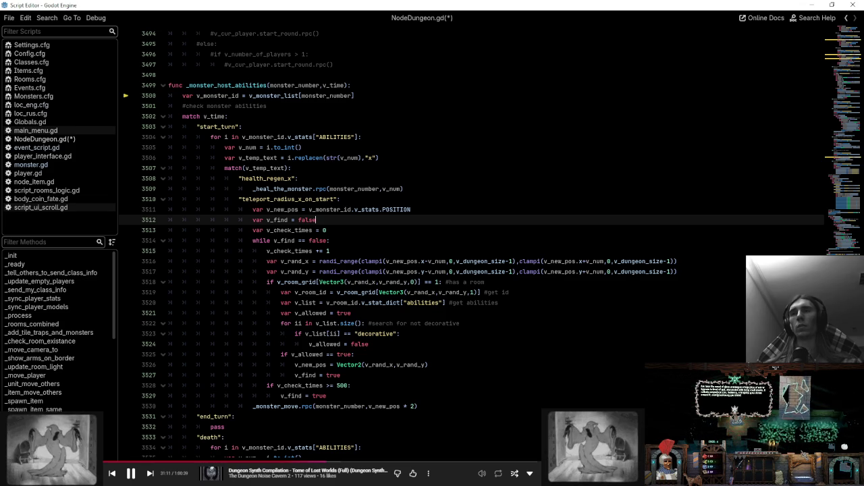
pyautogui.moveTo(277, 96)
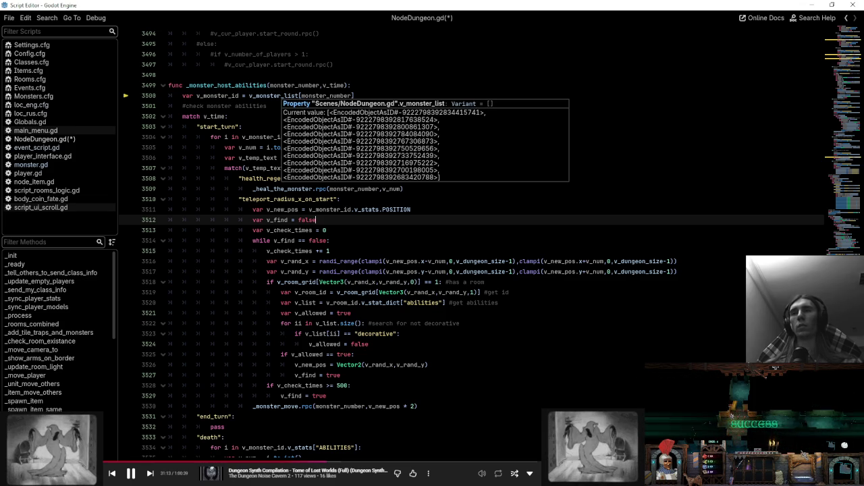
pyautogui.moveTo(323, 95)
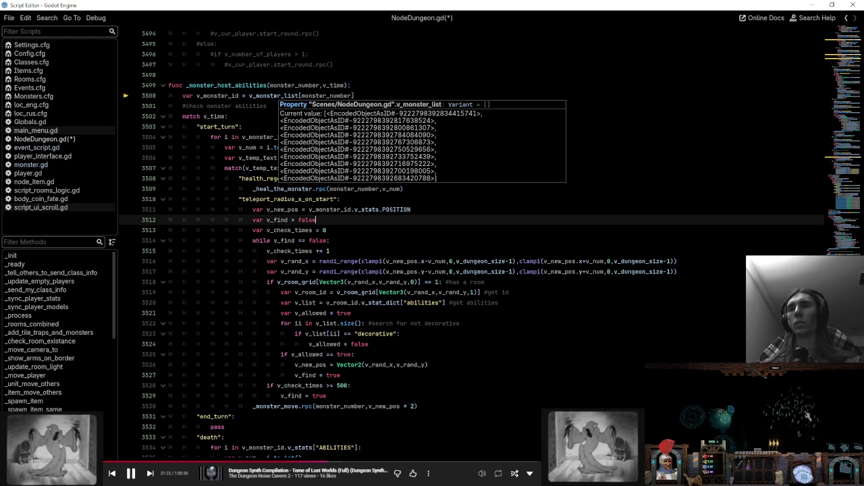
pyautogui.click(846, 18)
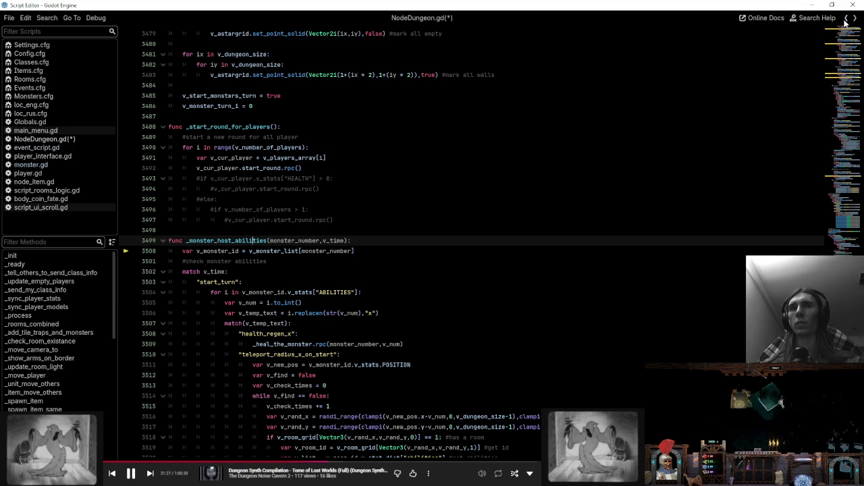
pyautogui.click(846, 20)
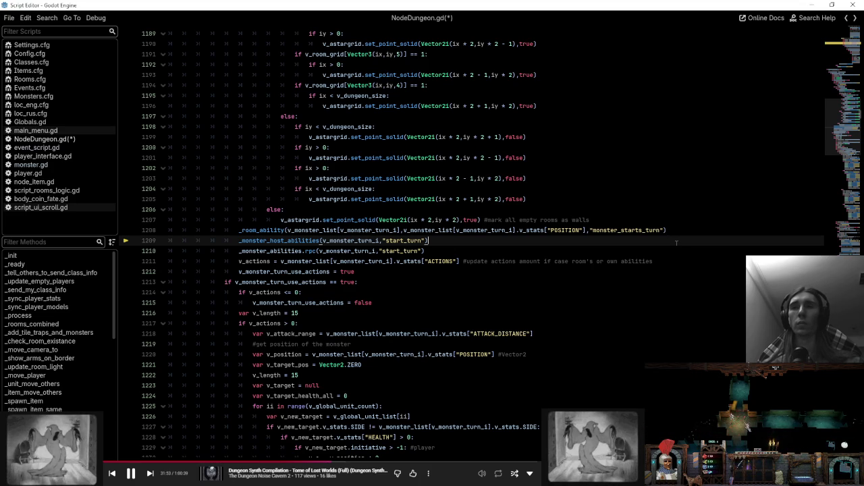
# - Examine lines 1208–1210 and peek at the _monster_abilities definition before returning
pyautogui.click(461, 250)
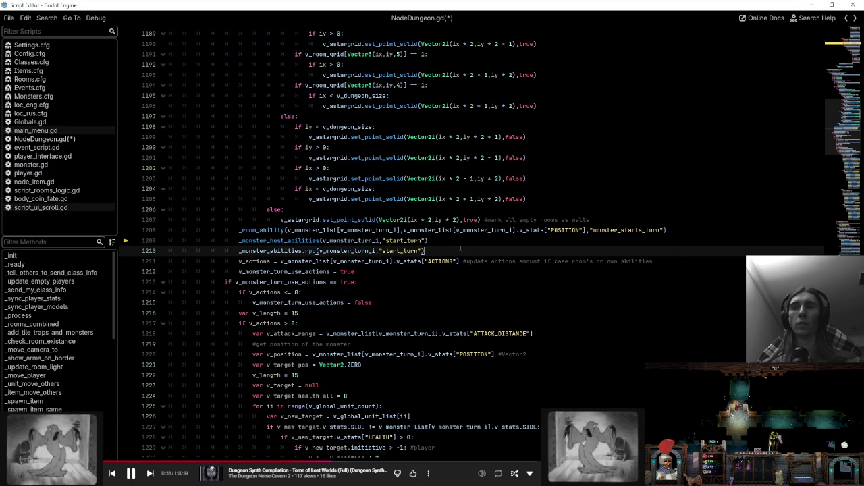
pyautogui.click(458, 241)
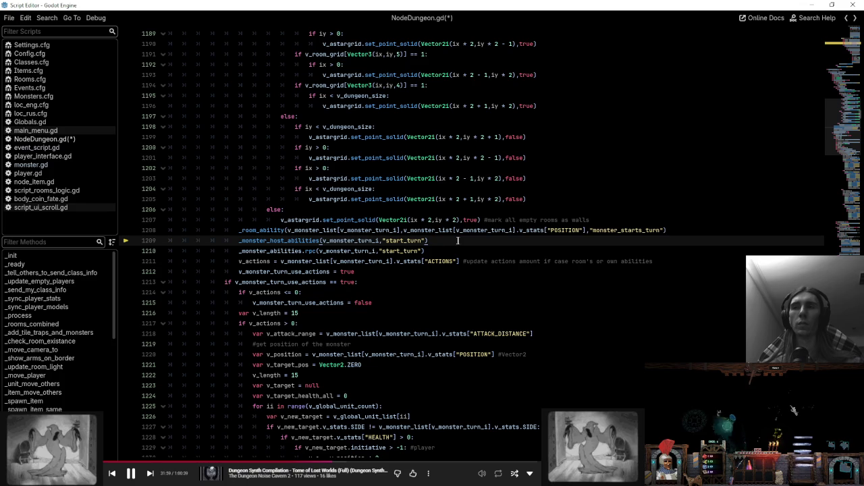
pyautogui.moveTo(290, 240)
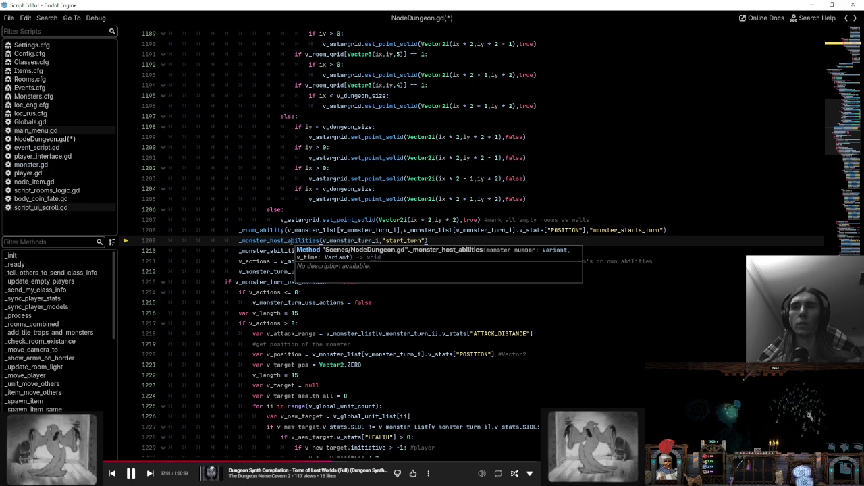
pyautogui.click(514, 230)
pyautogui.click(304, 230)
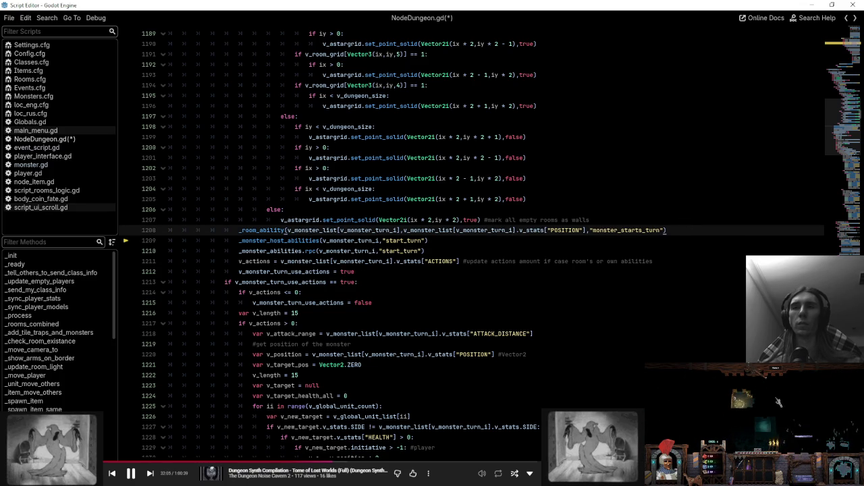
pyautogui.click(443, 250)
pyautogui.keyDown('ctrl'); pyautogui.click(270, 252); pyautogui.keyUp('ctrl')
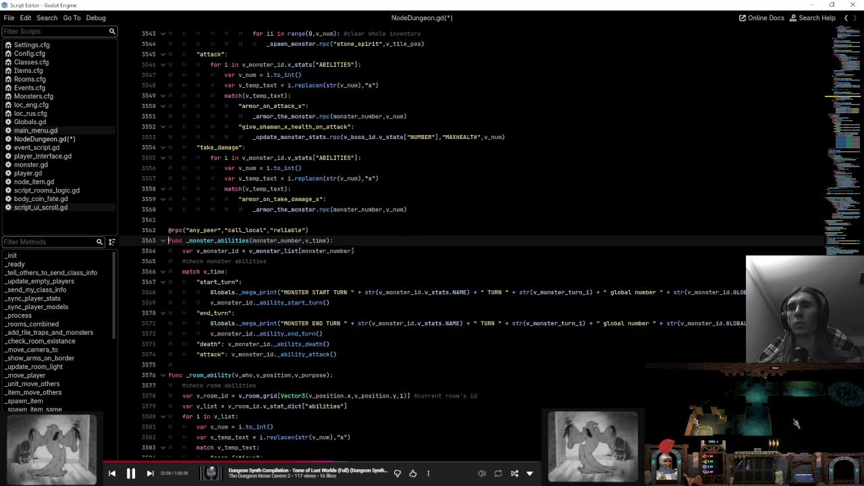
pyautogui.click(847, 19)
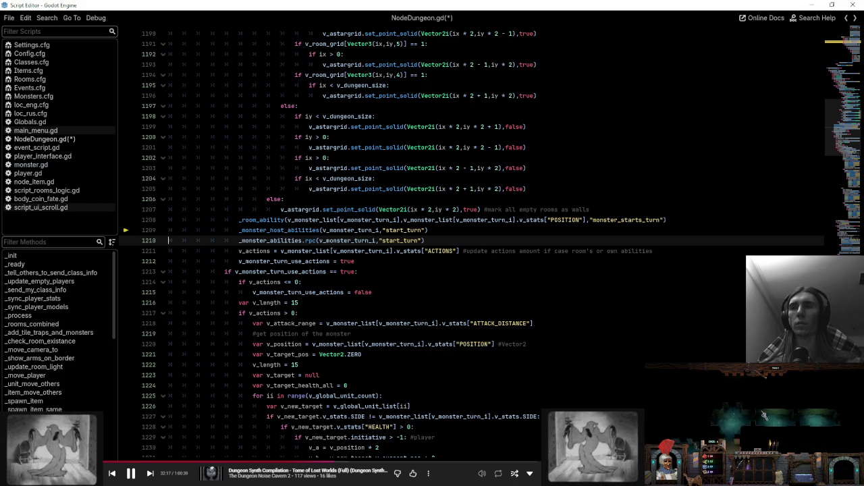
# - Highlight every use of v_monster_turn_i and close the running game window with F8
pyautogui.doubleClick(349, 231)
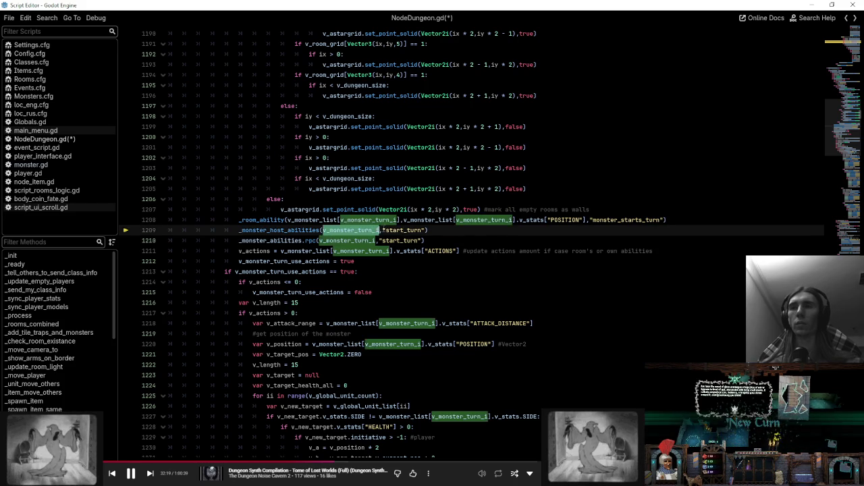
pyautogui.scroll(12, 350, 231)
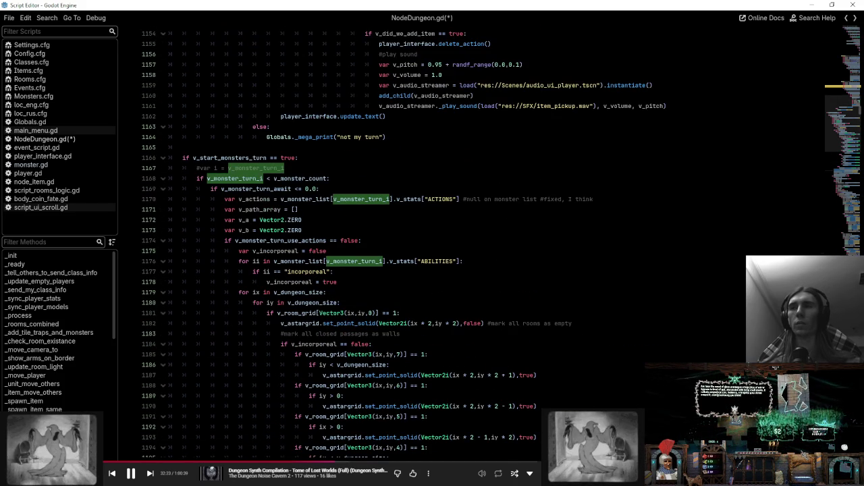
pyautogui.scroll(-14, 350, 230)
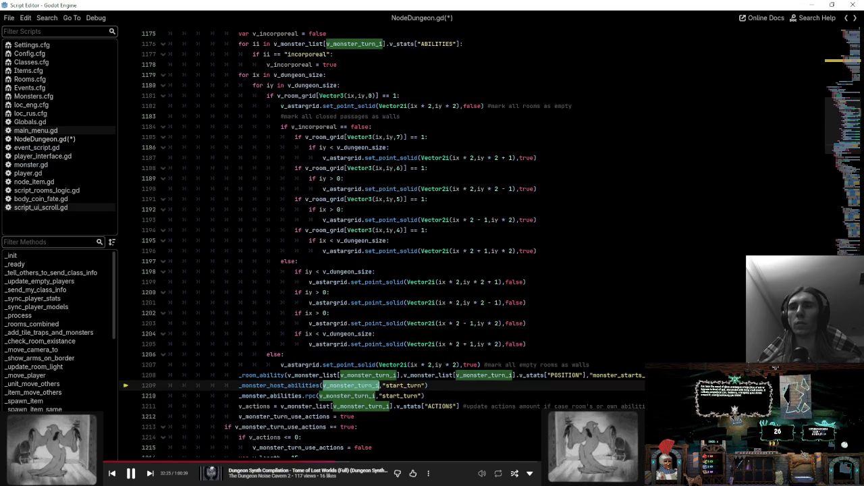
pyautogui.scroll(-7, 349, 230)
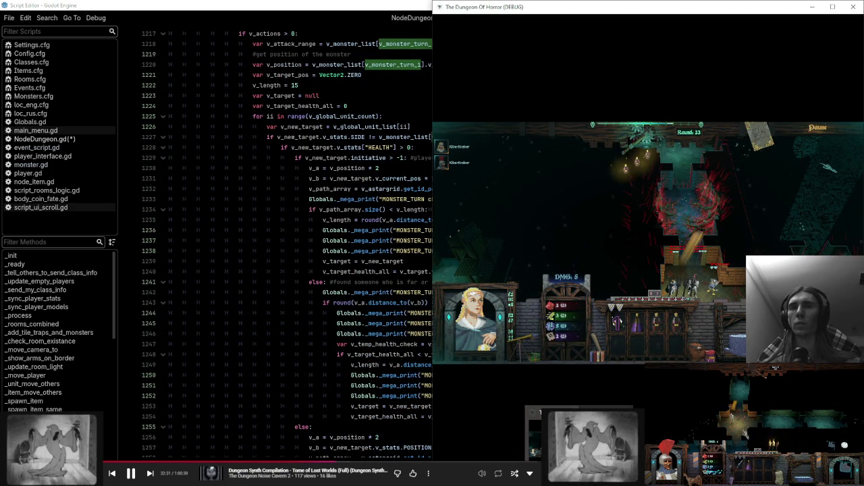
pyautogui.press('F8')
pyautogui.scroll(4, 815, 413)
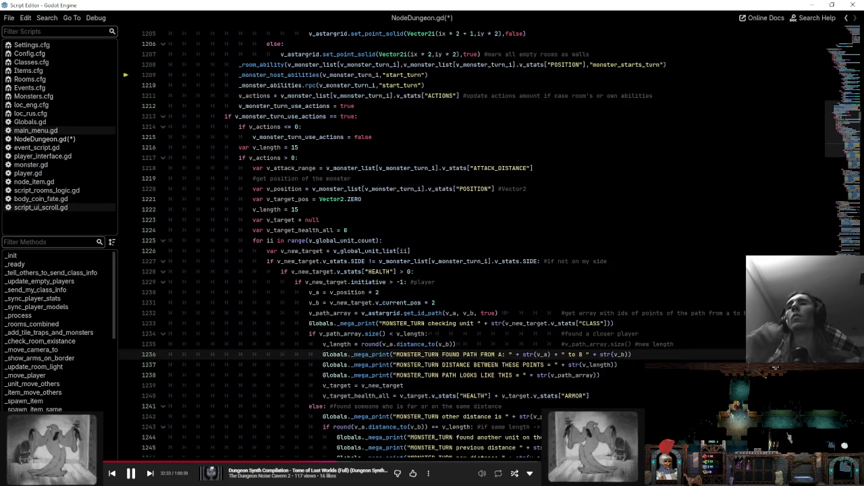
pyautogui.scroll(4, 365, 220)
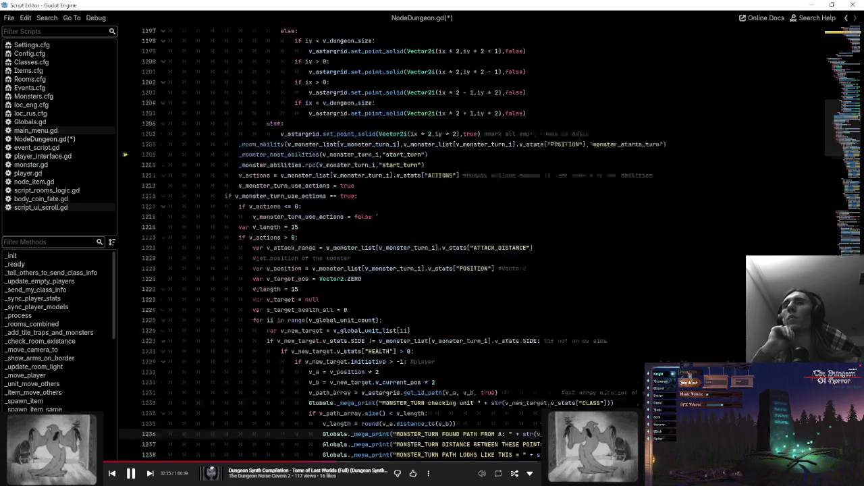
pyautogui.click(689, 376)
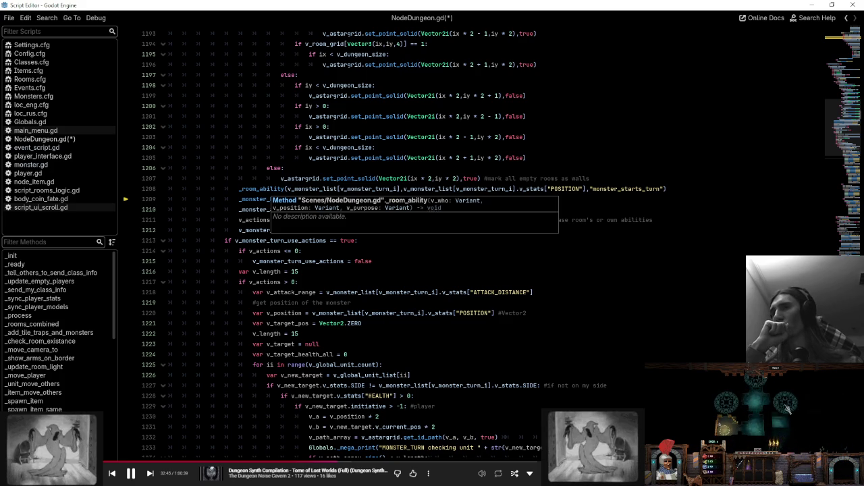
pyautogui.click(262, 190)
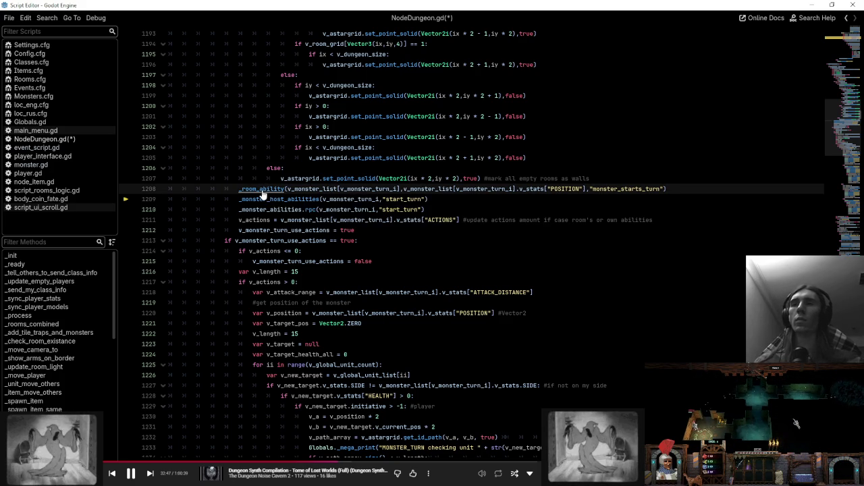
pyautogui.keyDown('ctrl'); pyautogui.click(270, 191); pyautogui.keyUp('ctrl')
pyautogui.scroll(-5, 270, 191)
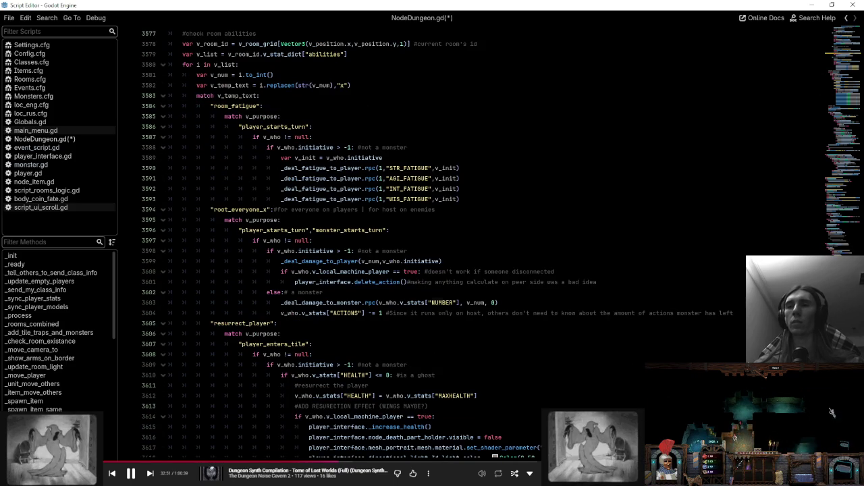
pyautogui.doubleClick(351, 303)
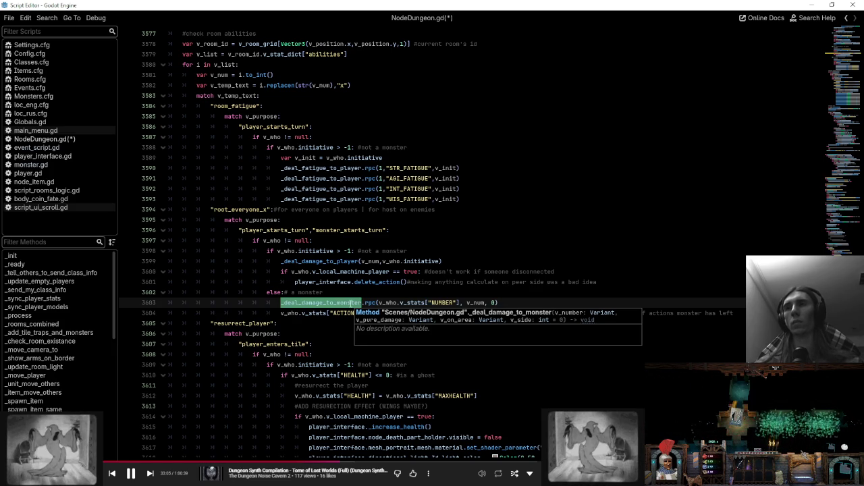
pyautogui.scroll(1, 432, 244)
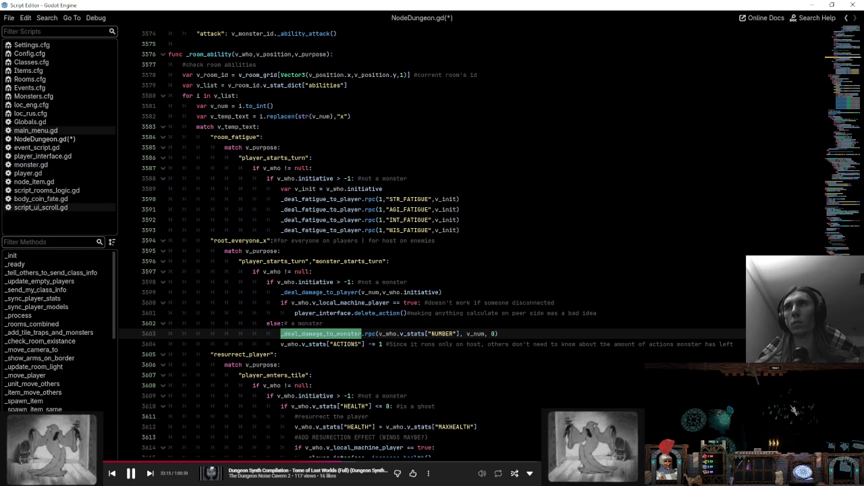
pyautogui.click(845, 19)
pyautogui.click(845, 19)
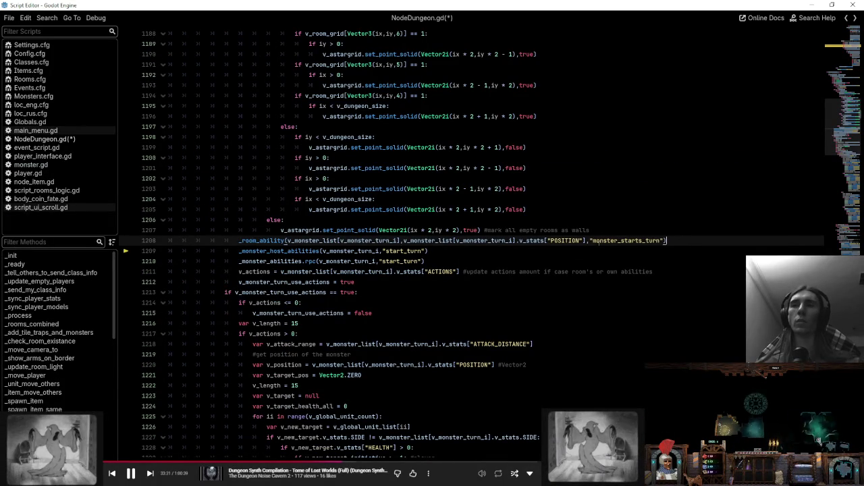
pyautogui.moveTo(280, 250)
pyautogui.scroll(10, 280, 251)
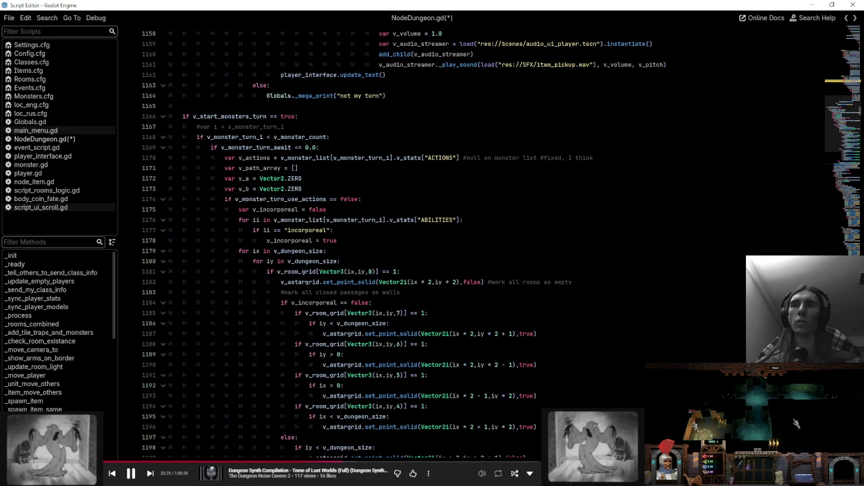
pyautogui.doubleClick(281, 200)
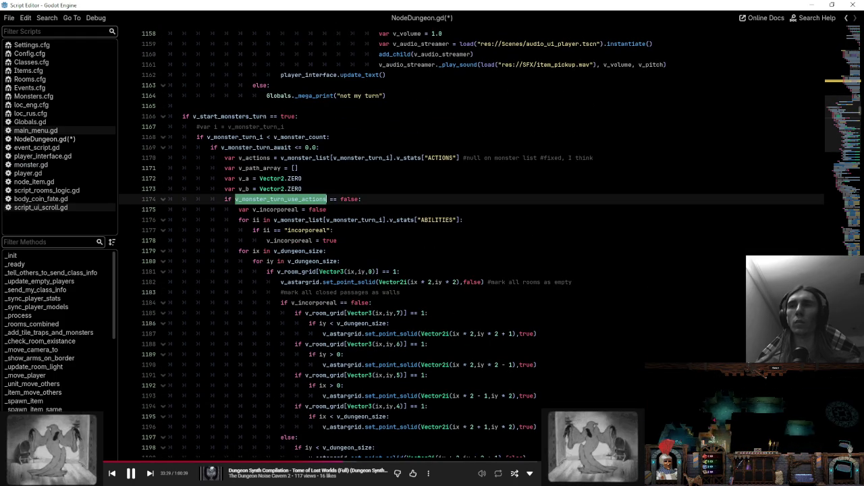
pyautogui.doubleClick(253, 137)
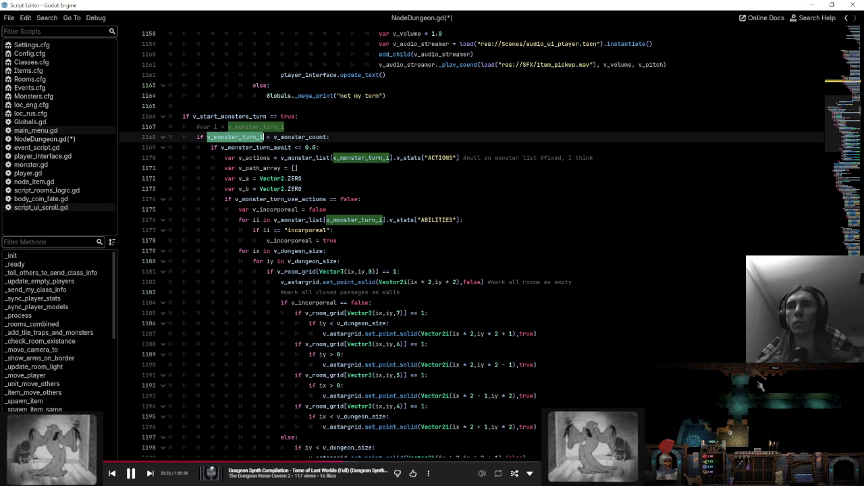
pyautogui.scroll(-15, 405, 243)
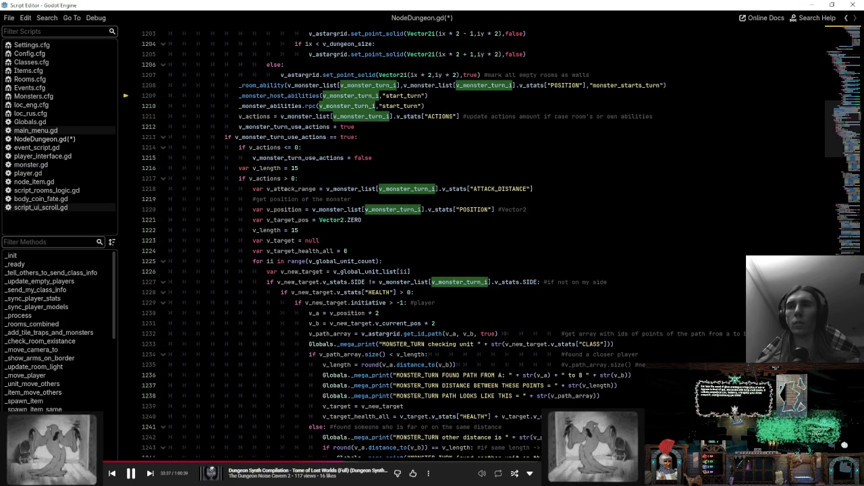
pyautogui.scroll(-6, 405, 243)
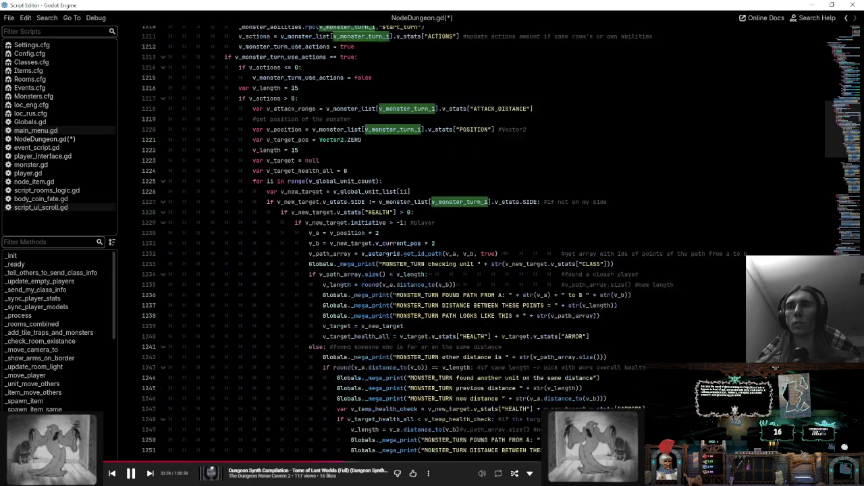
pyautogui.scroll(-11, 352, 206)
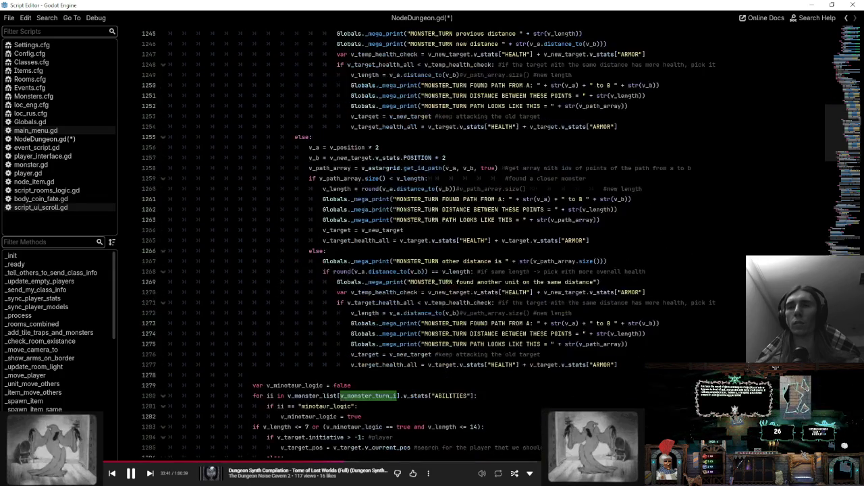
pyautogui.scroll(-4, 352, 206)
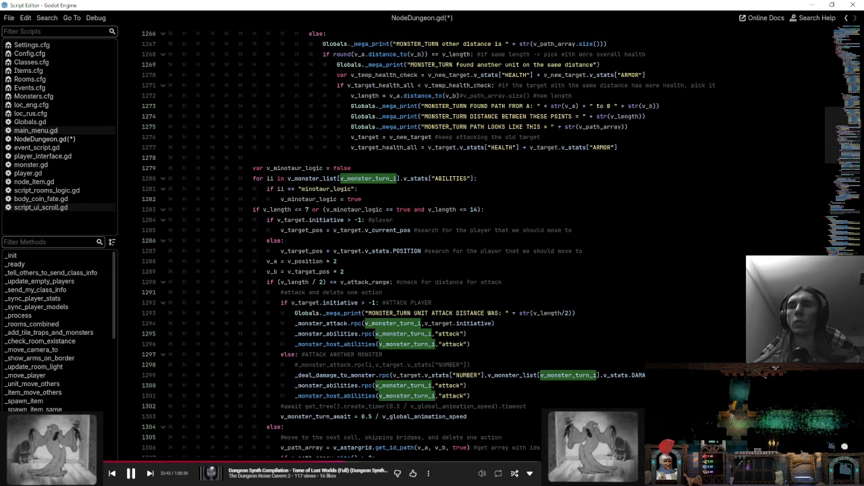
pyautogui.scroll(-9, 405, 243)
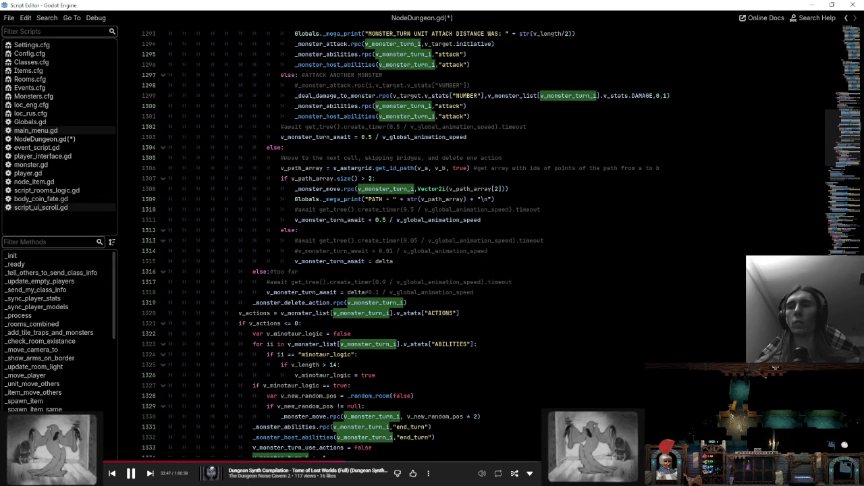
pyautogui.scroll(-4, 405, 243)
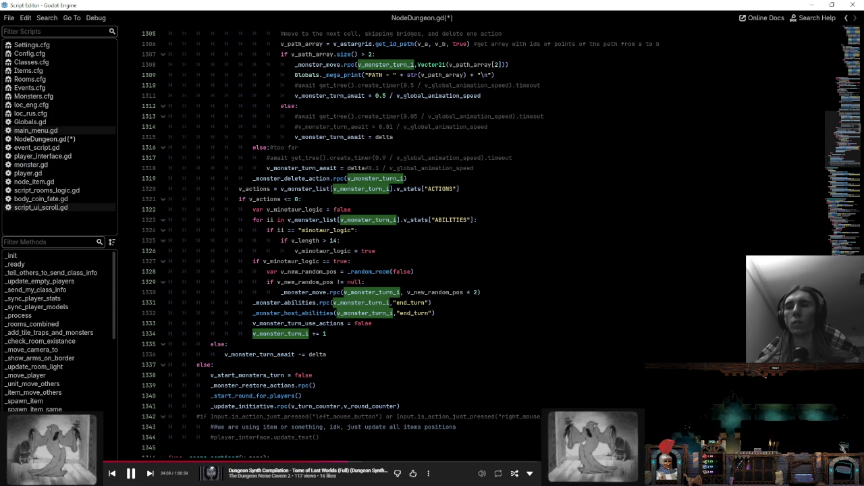
pyautogui.doubleClick(280, 333)
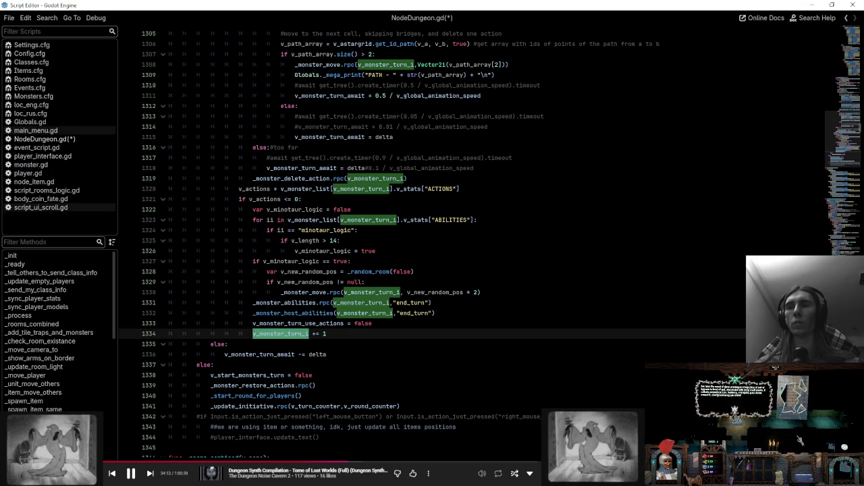
pyautogui.scroll(20, 432, 243)
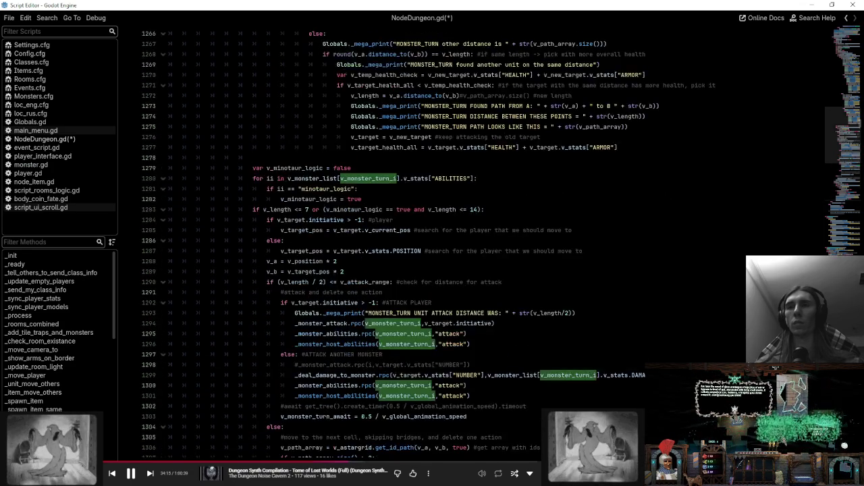
pyautogui.scroll(19, 473, 243)
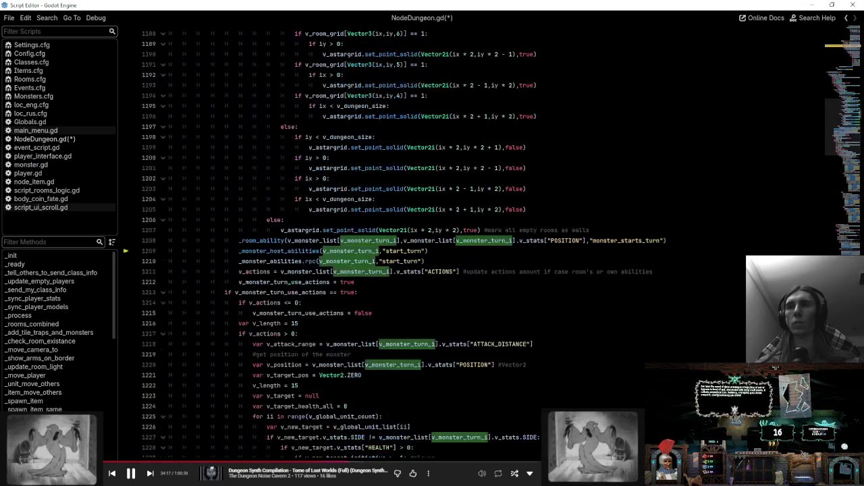
pyautogui.scroll(11, 472, 243)
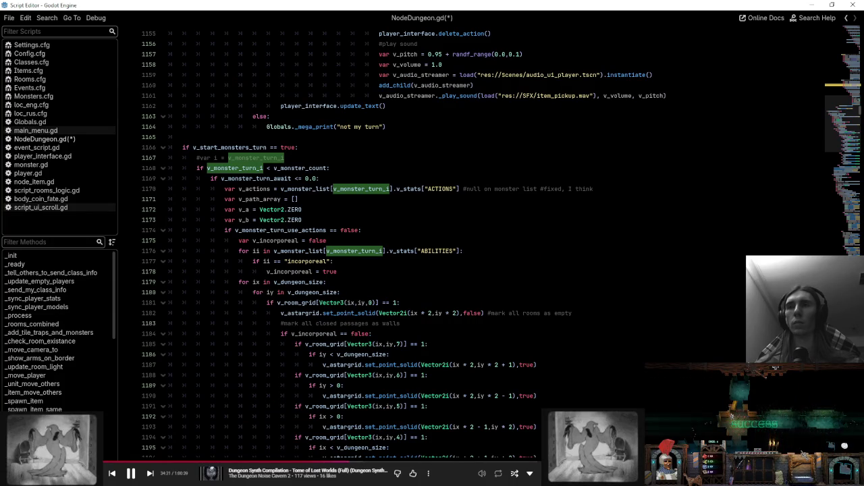
pyautogui.scroll(3, 473, 243)
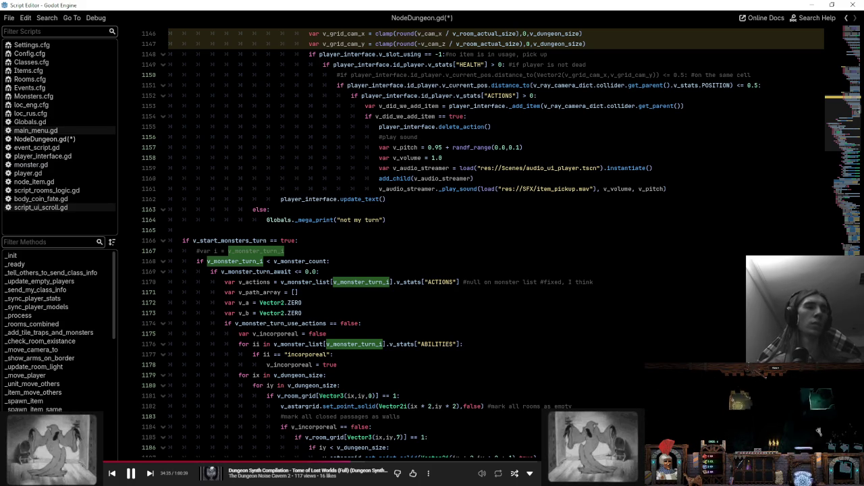
pyautogui.scroll(-5, 473, 270)
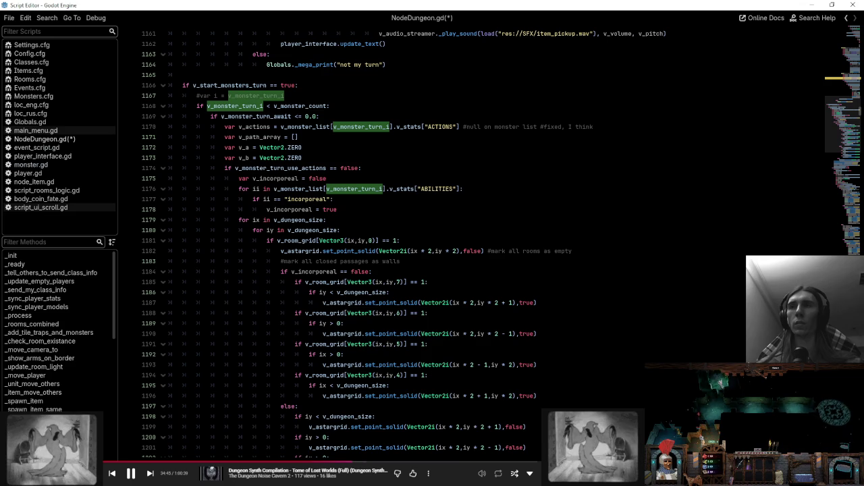
pyautogui.doubleClick(256, 116)
pyautogui.scroll(-10, 473, 243)
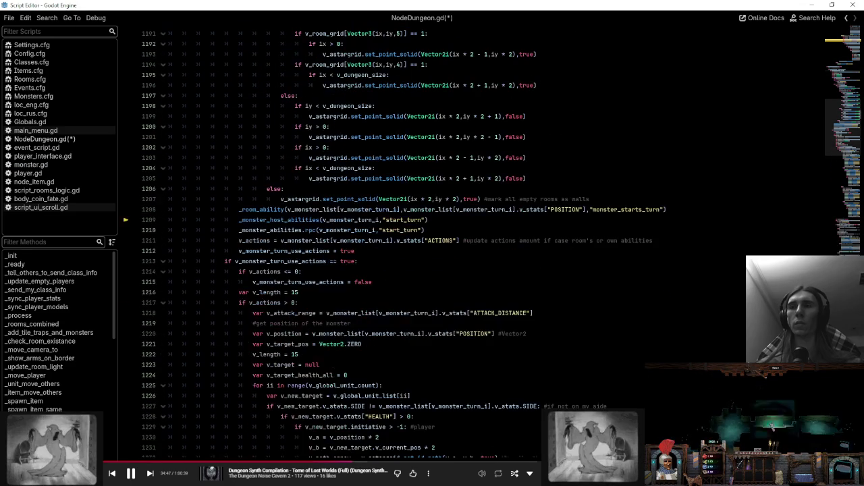
pyautogui.doubleClick(300, 261)
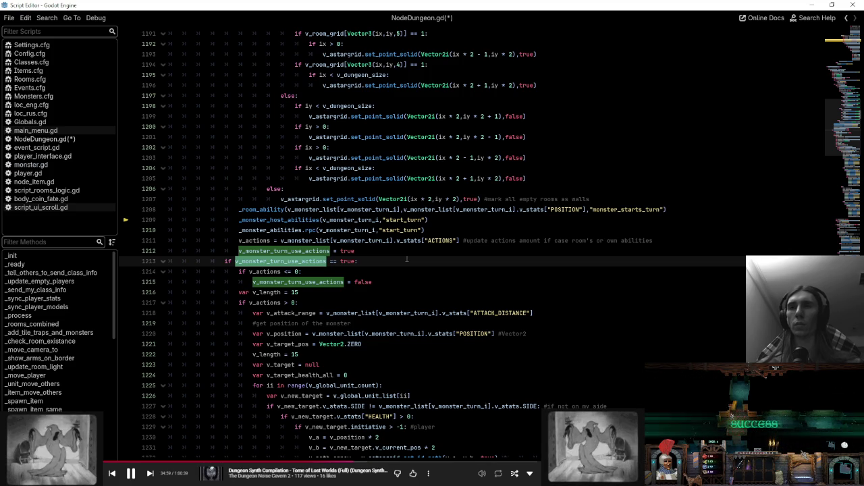
pyautogui.doubleClick(368, 209)
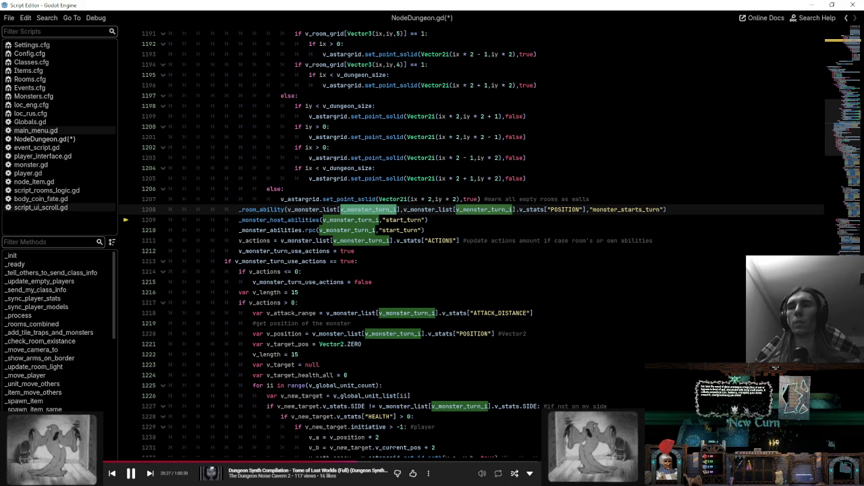
# - Highlight v_monster_turn_i uses near the actions update around line 1319
pyautogui.scroll(-4, 473, 237)
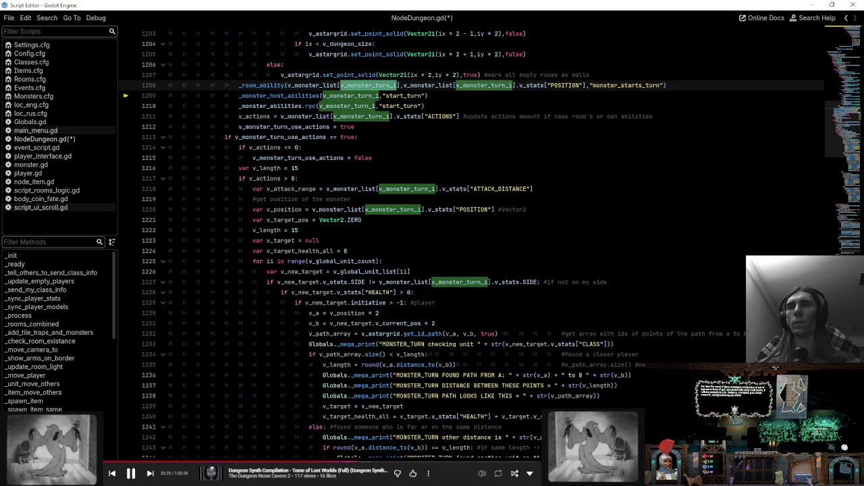
pyautogui.scroll(3, 473, 236)
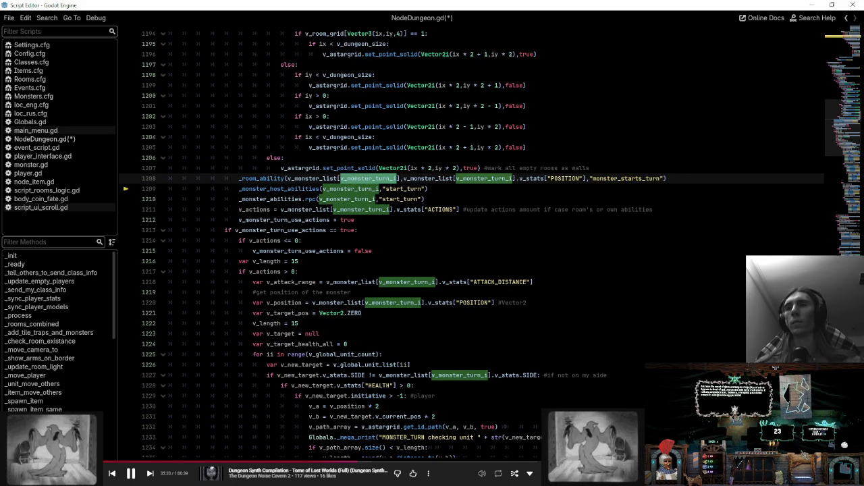
pyautogui.scroll(-20, 472, 237)
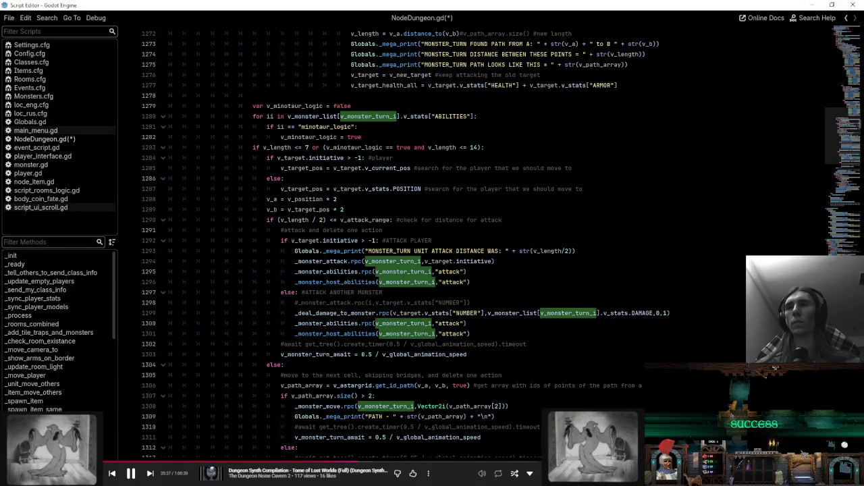
pyautogui.scroll(-4, 472, 236)
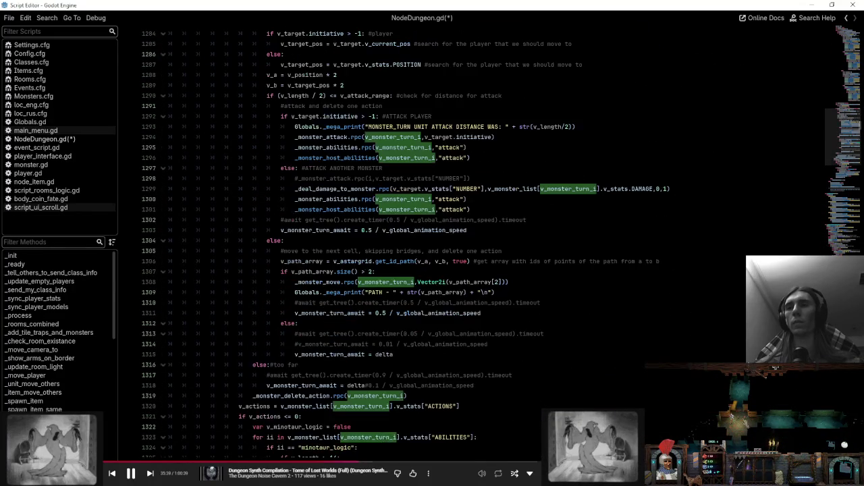
pyautogui.scroll(-4, 473, 237)
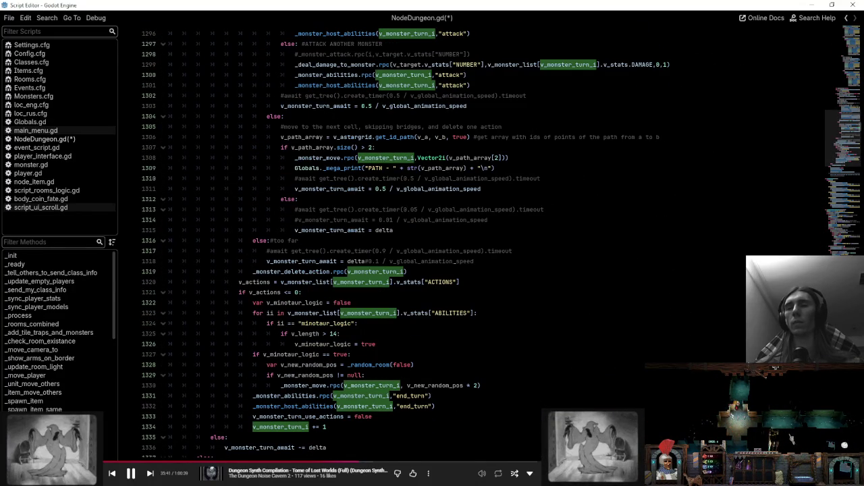
pyautogui.doubleClick(365, 282)
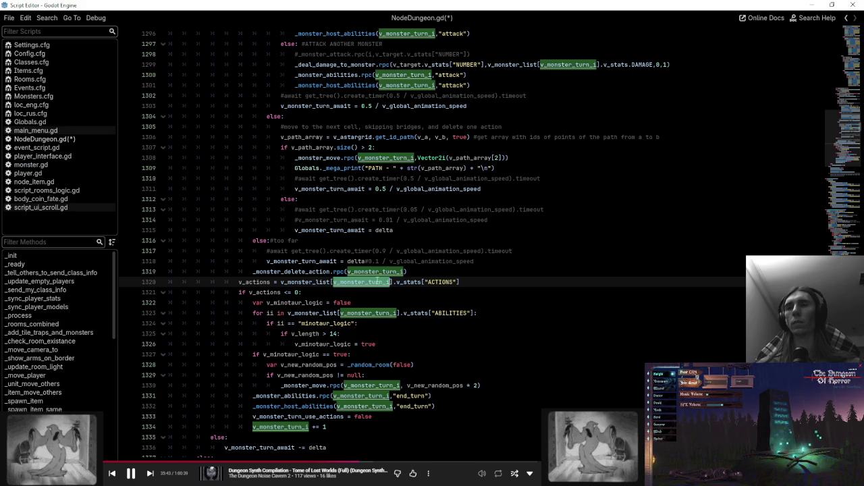
pyautogui.click(453, 270)
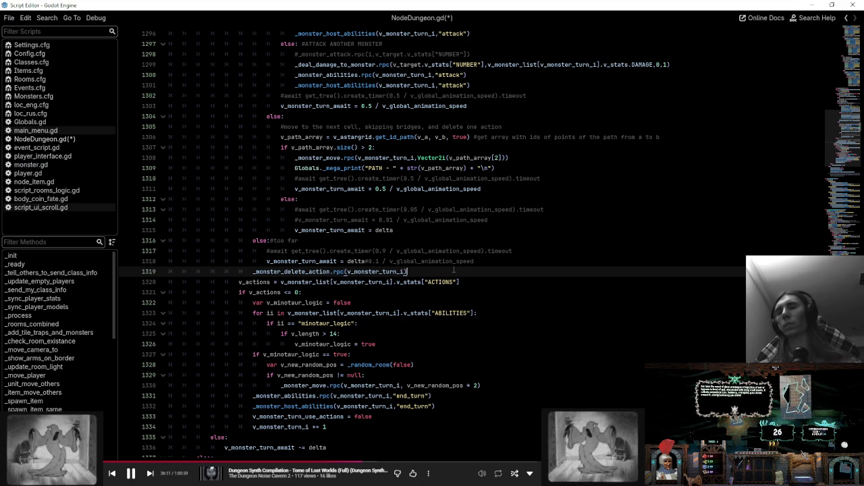
# - Insert a new line starting with 'if' above the start_turn _monster_host_abilities call
pyautogui.scroll(20, 454, 270)
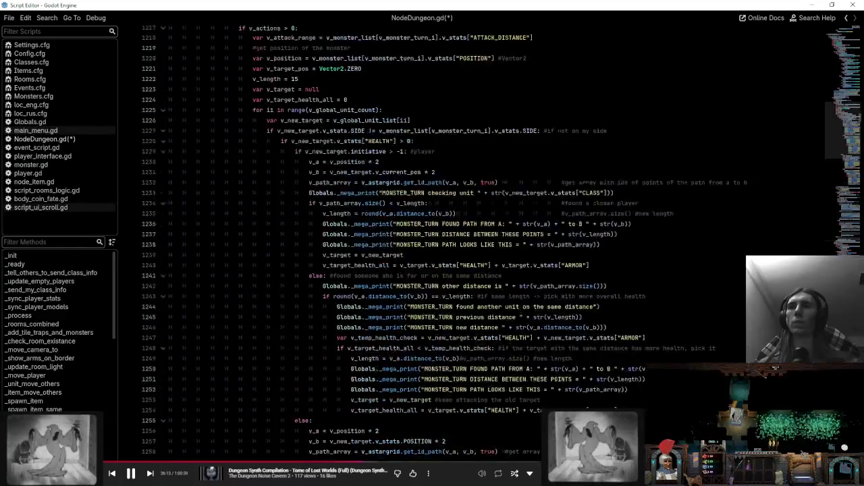
pyautogui.scroll(6, 454, 269)
pyautogui.scroll(5, 454, 270)
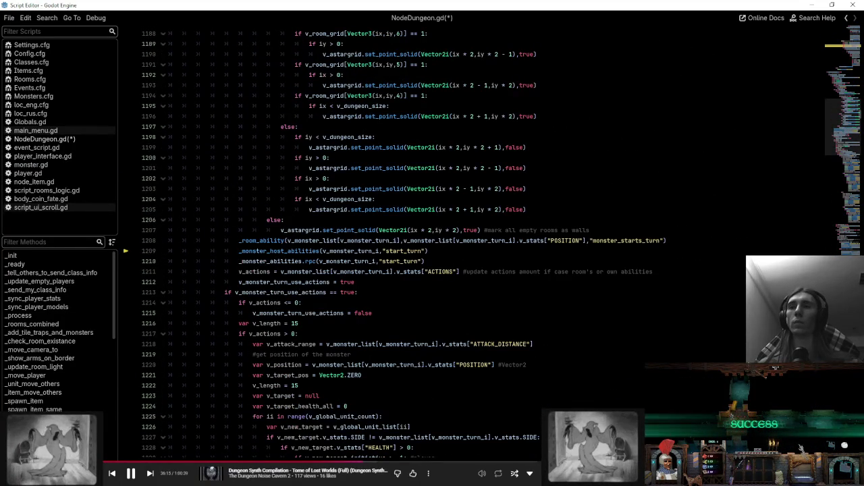
pyautogui.click(302, 252)
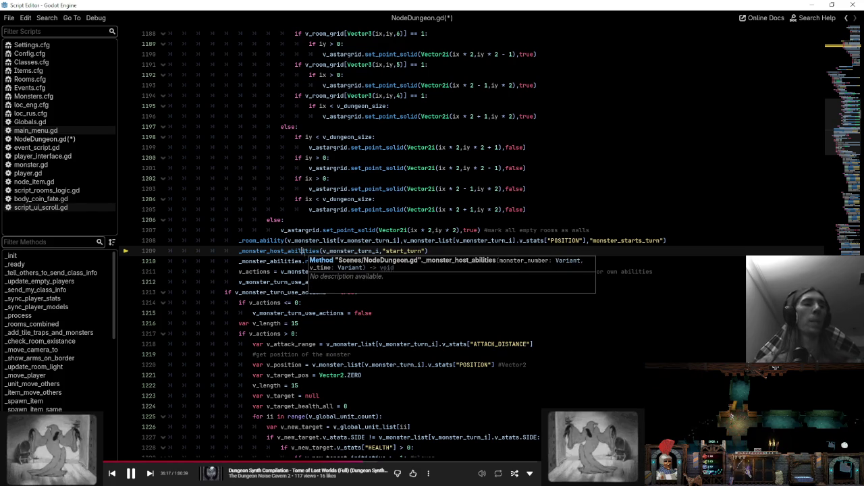
pyautogui.doubleClick(297, 251)
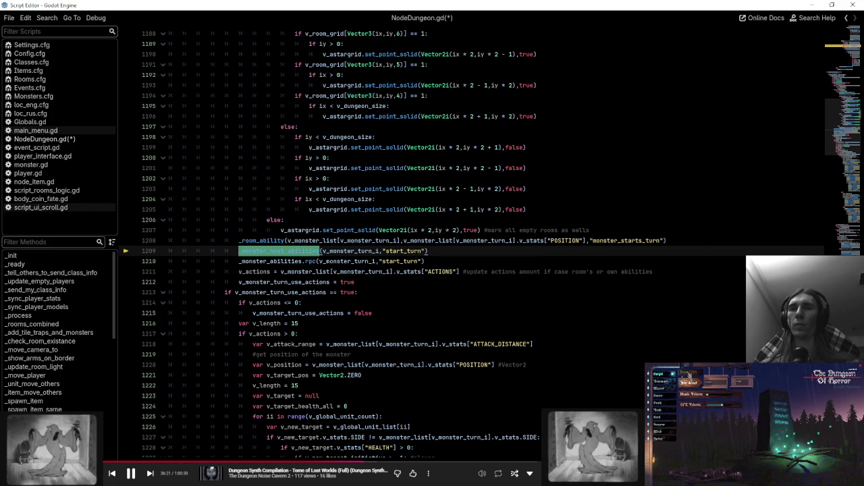
pyautogui.press('Home')
pyautogui.press('Return')
pyautogui.press('Up')
pyautogui.write('if')
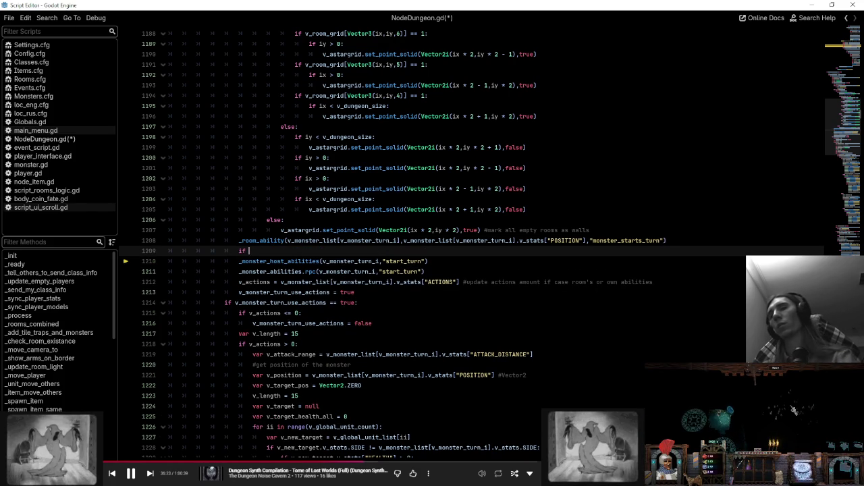
# - Inspect v_monster_list and v_monster_turn_i on line 1208, then filter methods by 'dea'
pyautogui.click(332, 241)
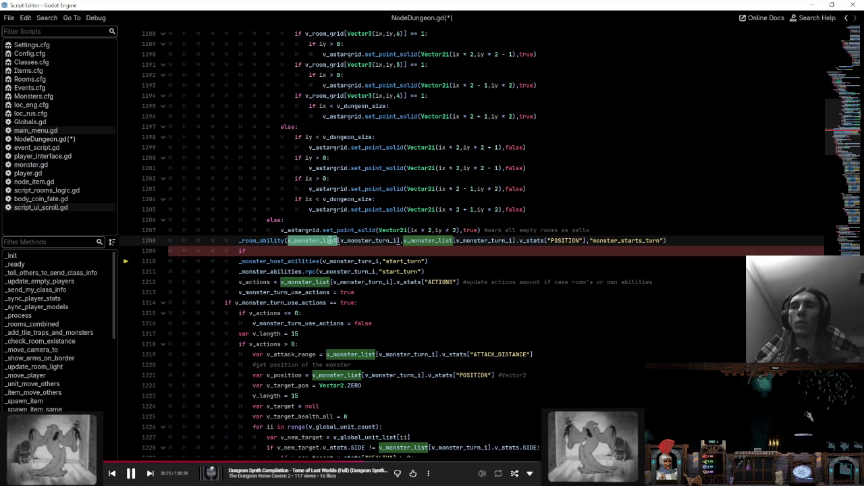
pyautogui.click(352, 240)
pyautogui.click(317, 240)
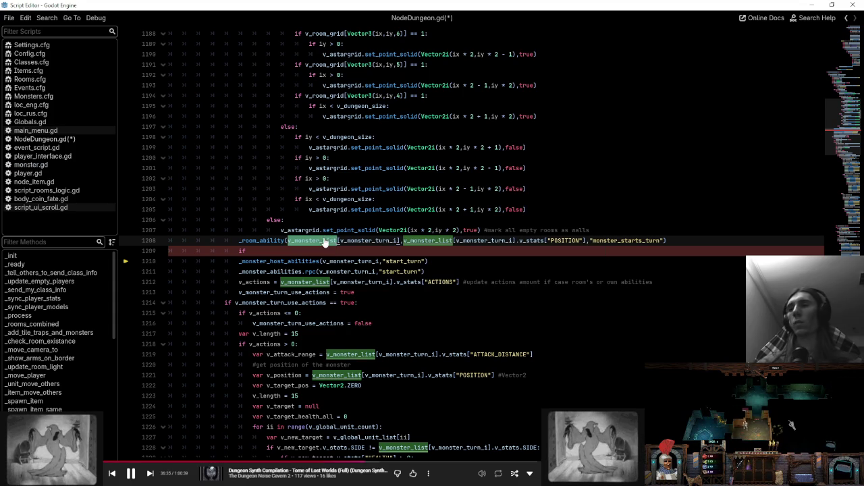
pyautogui.press('Down')
pyautogui.press('Down')
pyautogui.press('Down')
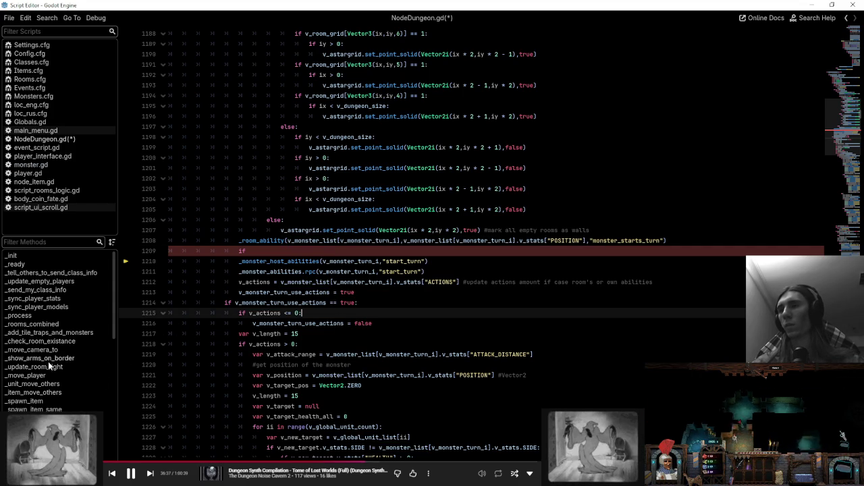
pyautogui.click(56, 241)
pyautogui.write('dea')
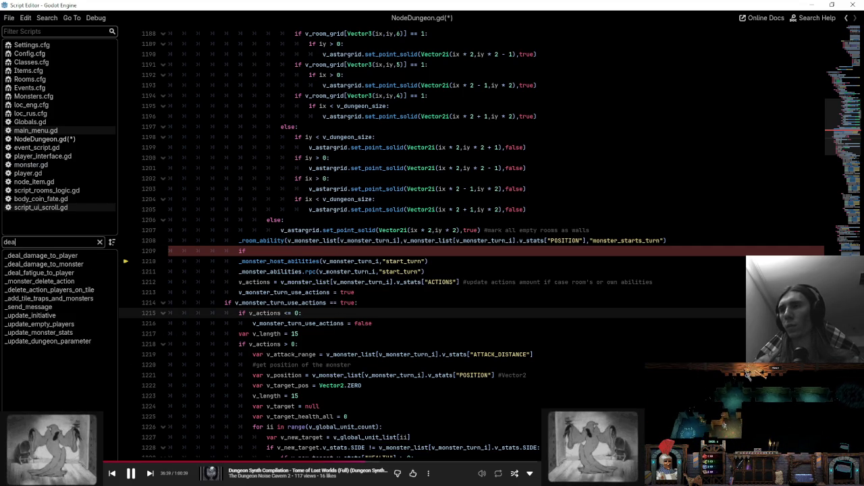
pyautogui.click(74, 264)
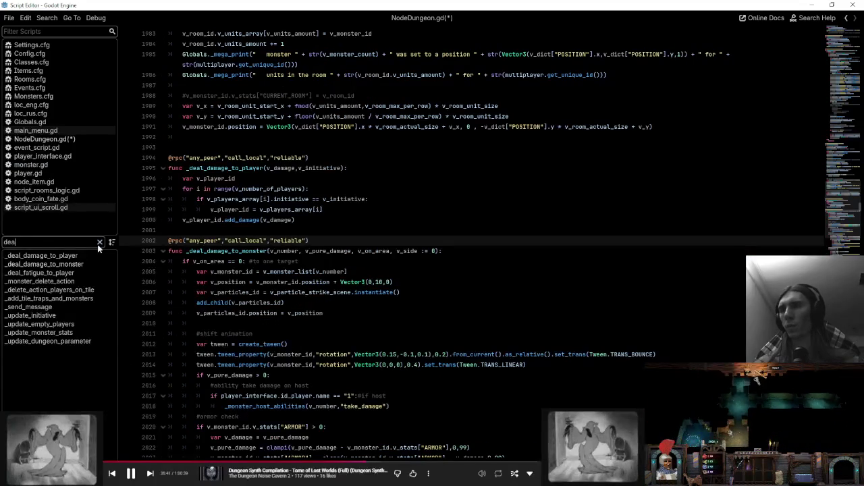
pyautogui.click(99, 242)
pyautogui.click(270, 324)
pyautogui.scroll(-9, 270, 323)
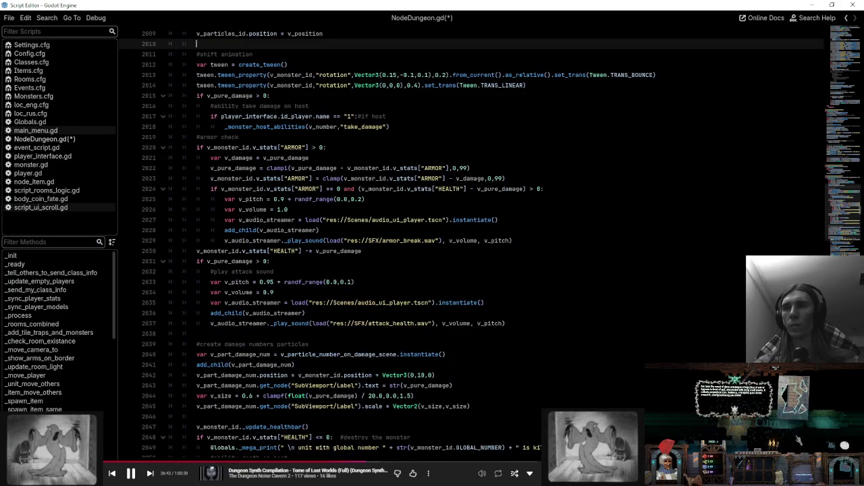
pyautogui.scroll(-12, 234, 241)
pyautogui.doubleClick(235, 241)
pyautogui.scroll(6, 432, 270)
pyautogui.scroll(-5, 432, 270)
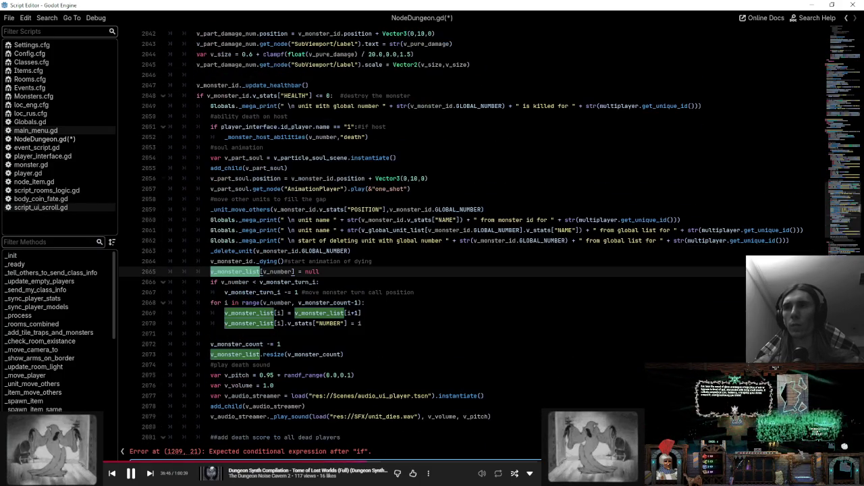
pyautogui.click(51, 241)
pyautogui.write('dea')
pyautogui.click(44, 264)
pyautogui.scroll(-18, 432, 244)
pyautogui.scroll(3, 259, 346)
pyautogui.doubleClick(259, 344)
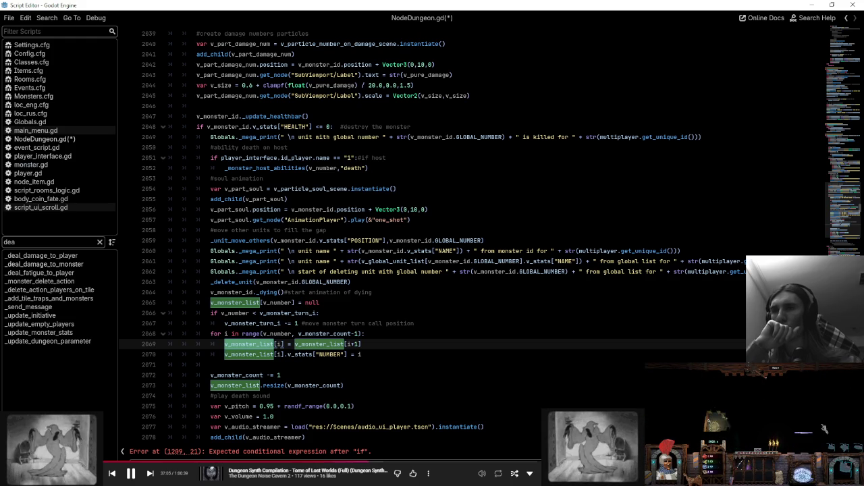
pyautogui.click(251, 385)
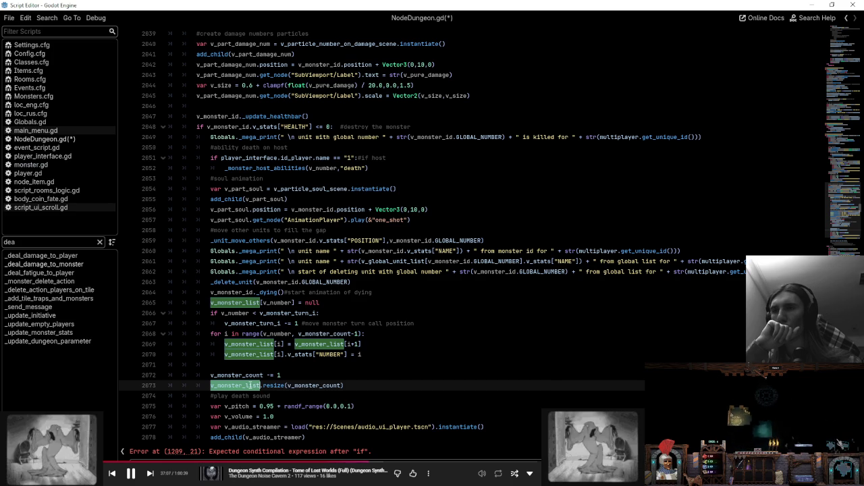
pyautogui.click(263, 344)
pyautogui.doubleClick(263, 343)
pyautogui.doubleClick(246, 385)
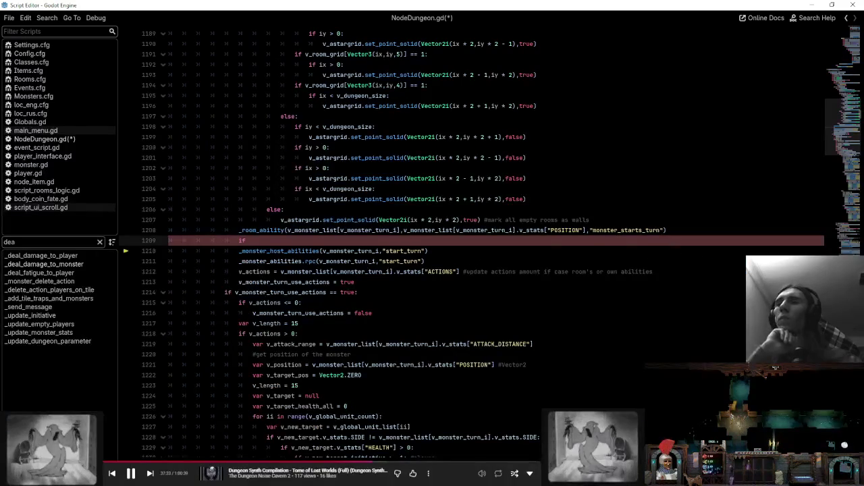
# - Delete the unfinished 'if' line after line 1208 and review the restored lines 1209–1210
pyautogui.click(705, 233)
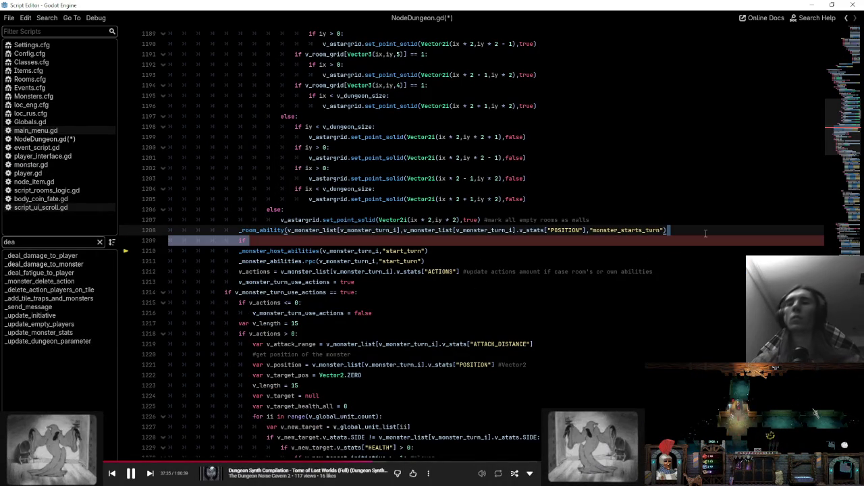
pyautogui.press('BackSpace')
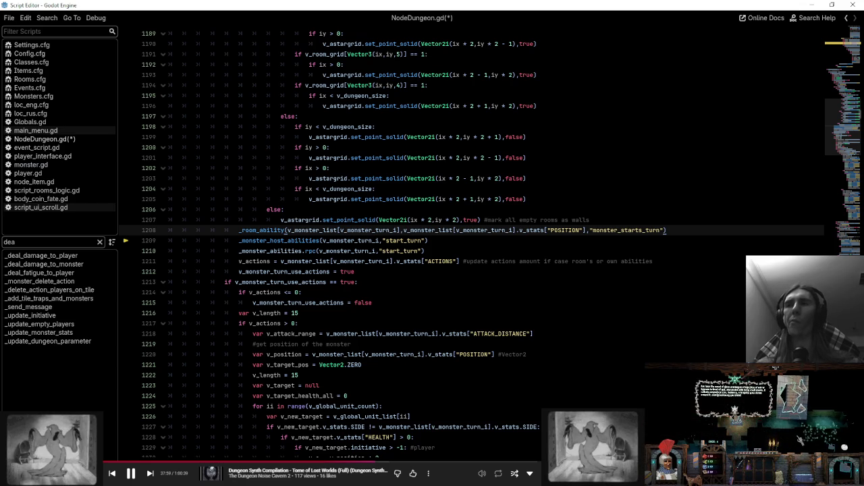
pyautogui.click(462, 250)
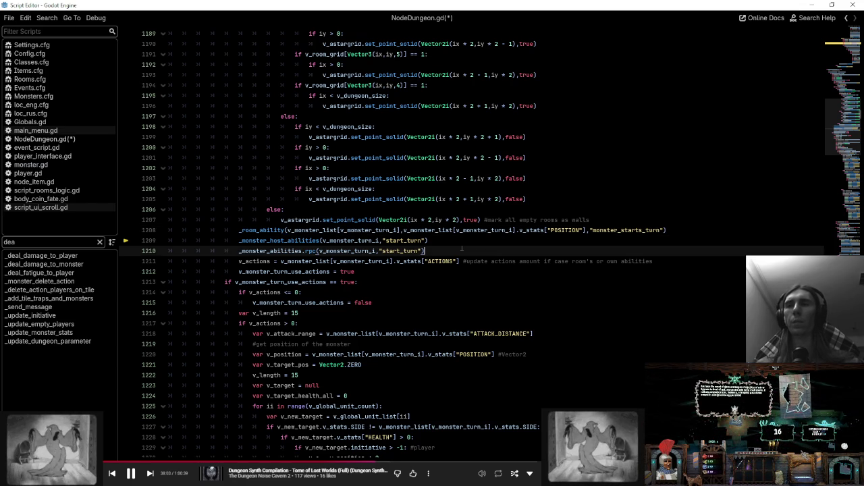
pyautogui.moveTo(472, 230)
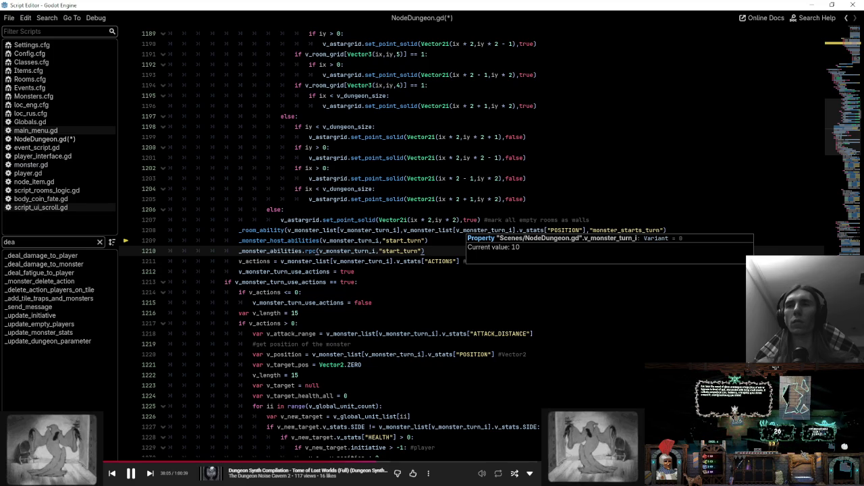
pyautogui.click(447, 241)
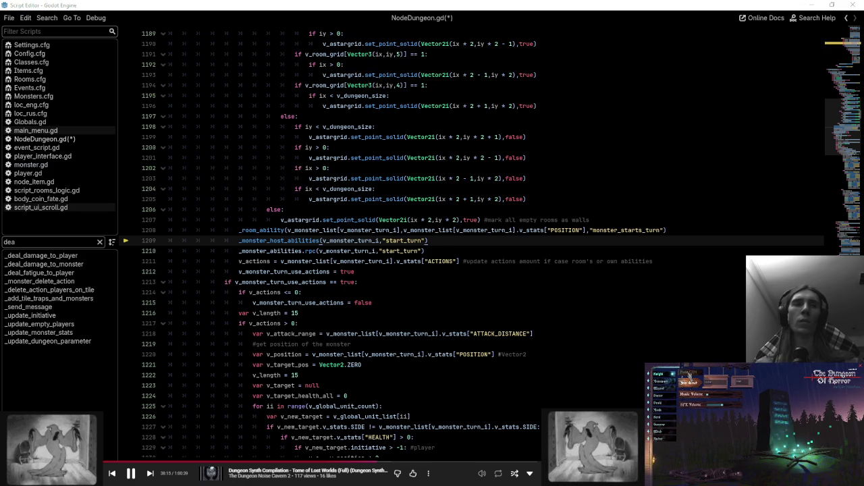
pyautogui.click(507, 251)
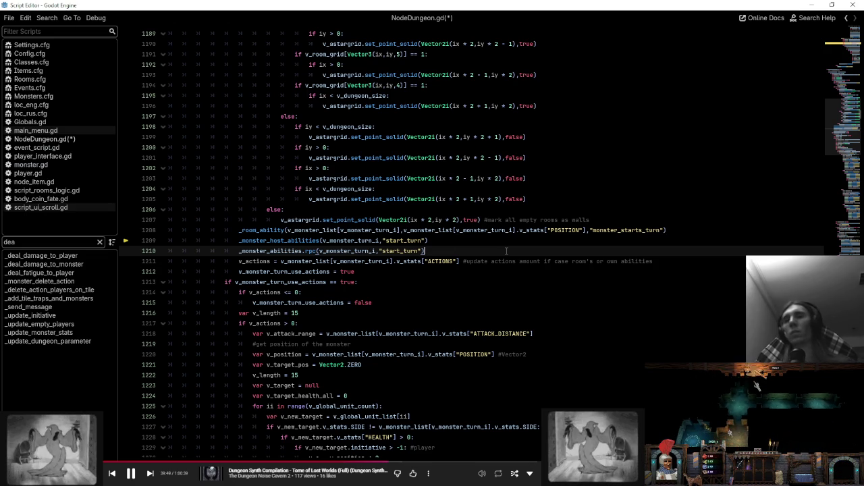
pyautogui.click(682, 231)
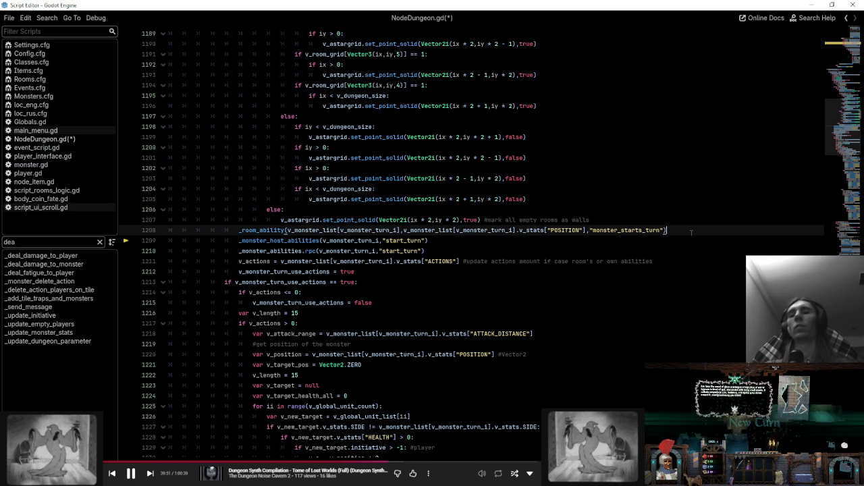
# - Add 'if v_monster_turn_restart == false:' after line 1208 and nest the host ability call under it
pyautogui.press('Return')
pyautogui.write('if v')
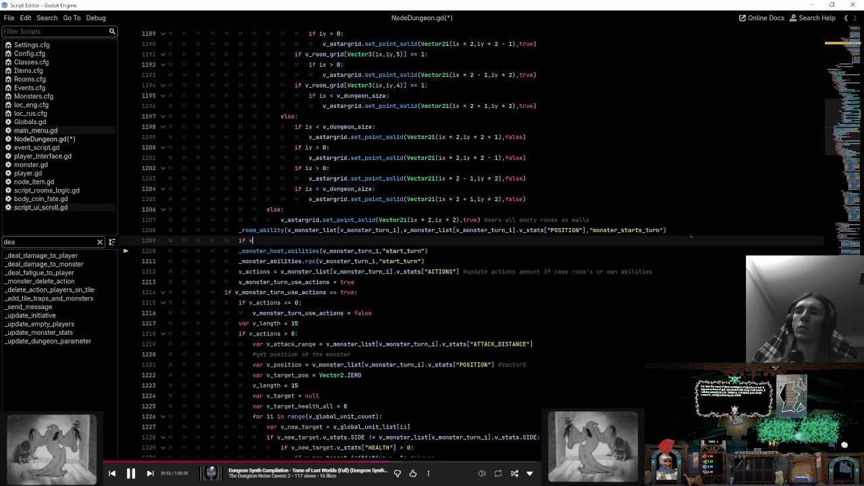
pyautogui.write('_mon')
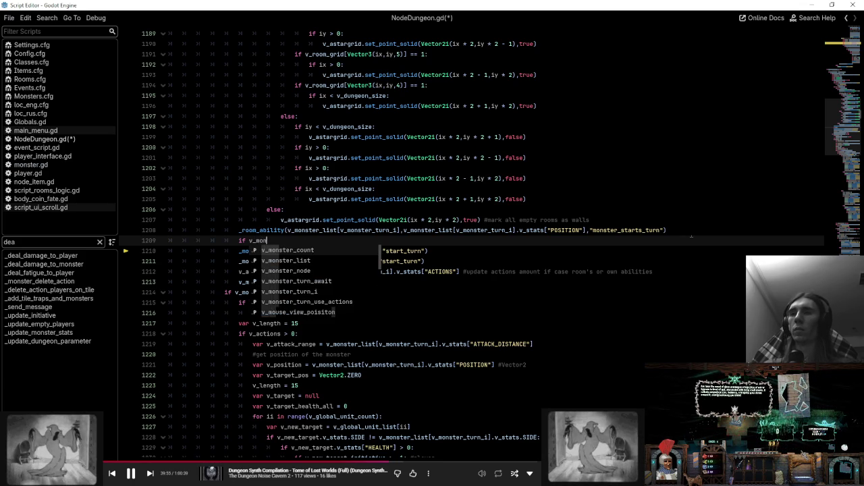
pyautogui.write('ster_turn_rest')
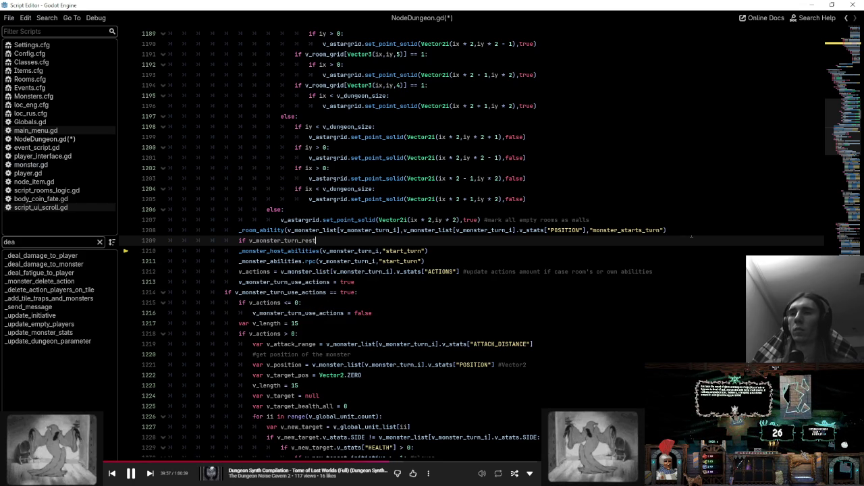
pyautogui.write('art =')
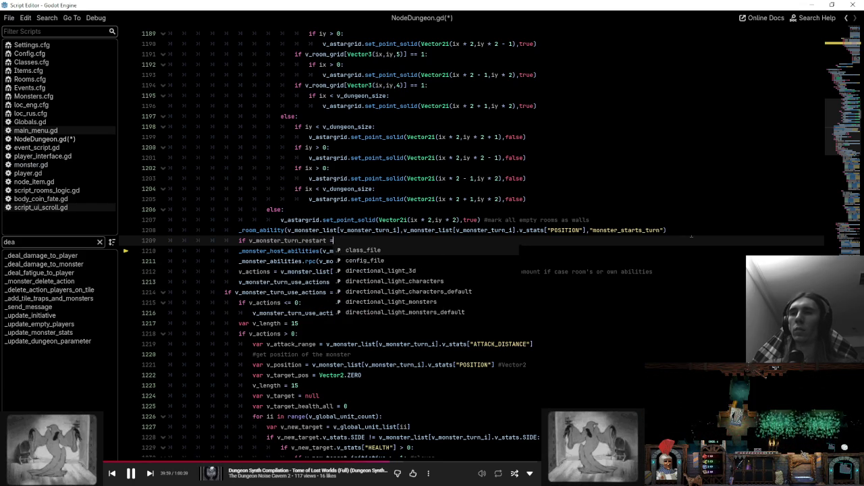
pyautogui.write('= false:')
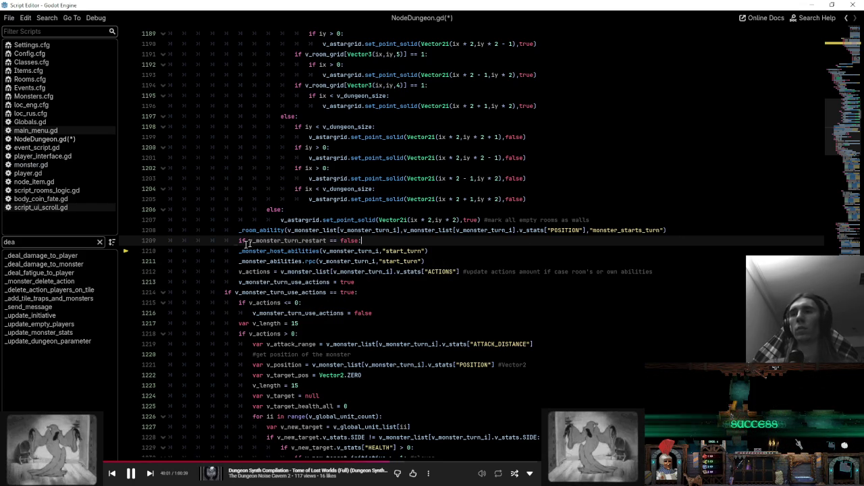
pyautogui.click(241, 251)
pyautogui.press('Tab')
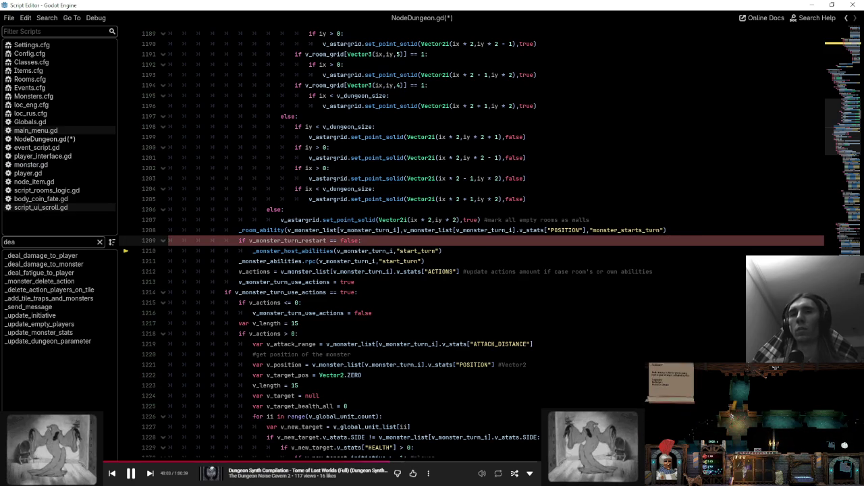
# - Copy the restart condition above the rpc call and indent that call beneath it
pyautogui.moveTo(254, 251); pyautogui.dragTo(667, 230)
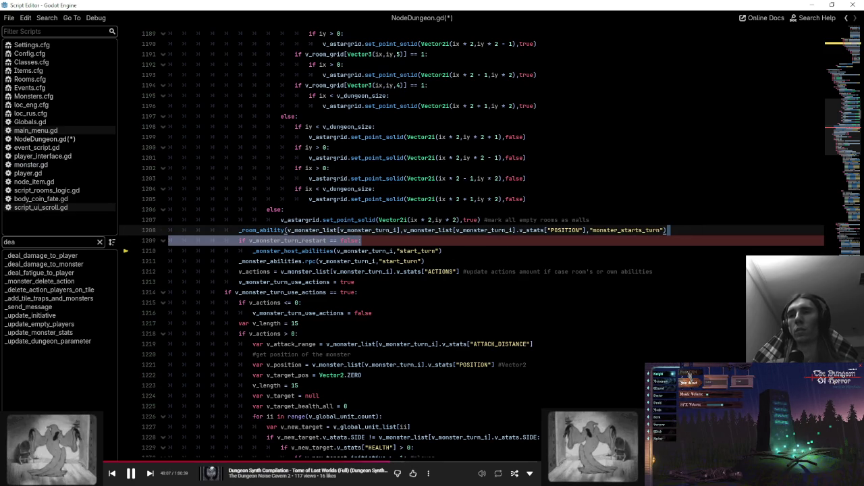
pyautogui.hotkey('ctrl', 'c')
pyautogui.press('Down')
pyautogui.press('Down')
pyautogui.hotkey('ctrl', 'v')
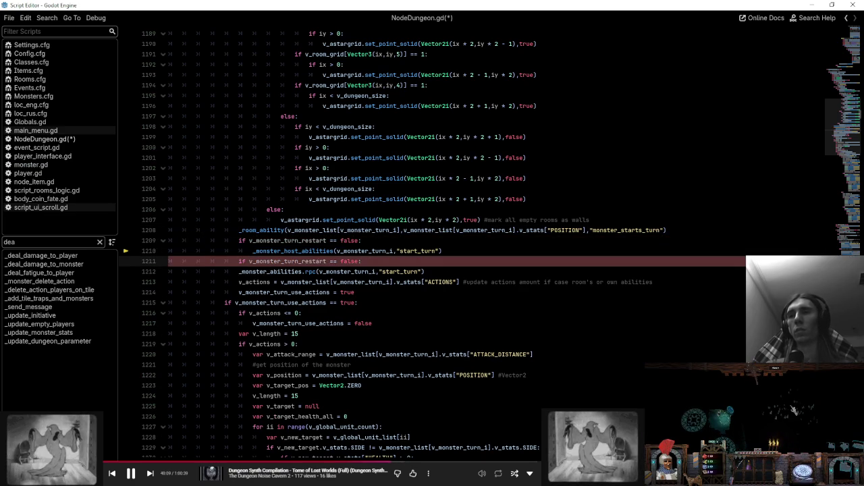
pyautogui.press('Down')
pyautogui.press('Home')
pyautogui.press('Tab')
# - Paste a third restart condition after line 1212 and indent lines 1214–1215 under it
pyautogui.click(460, 272)
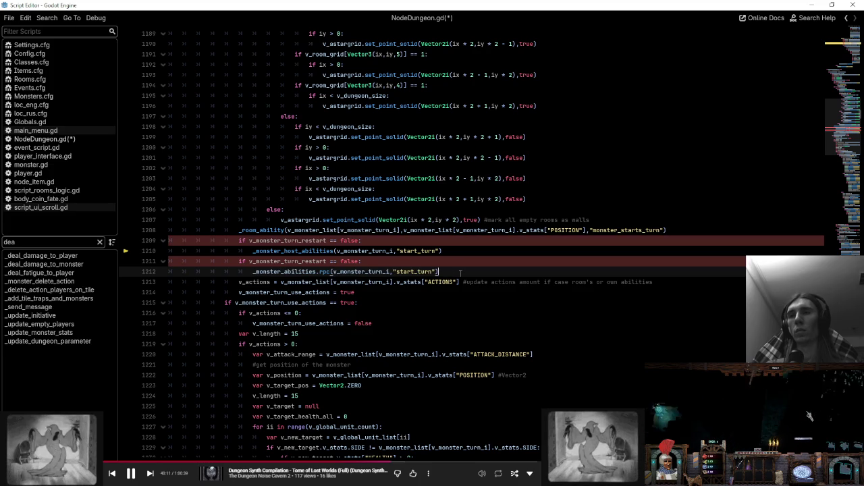
pyautogui.press('Return')
pyautogui.hotkey('ctrl', 'v')
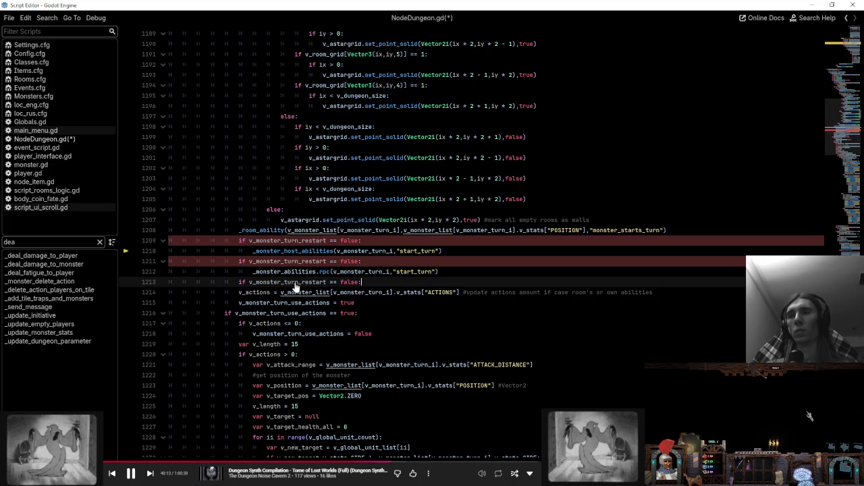
pyautogui.moveTo(239, 293); pyautogui.dragTo(372, 303)
pyautogui.press('Tab')
pyautogui.click(391, 303)
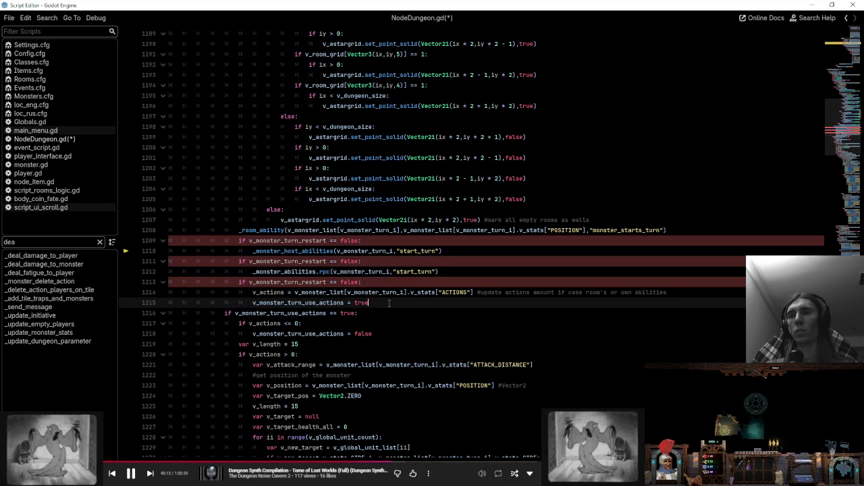
pyautogui.doubleClick(280, 313)
pyautogui.scroll(-8, 280, 313)
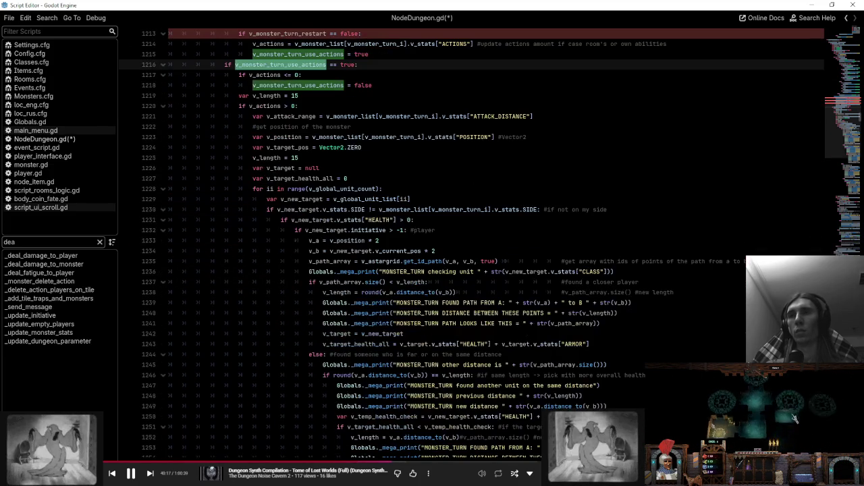
pyautogui.scroll(-20, 240, 223)
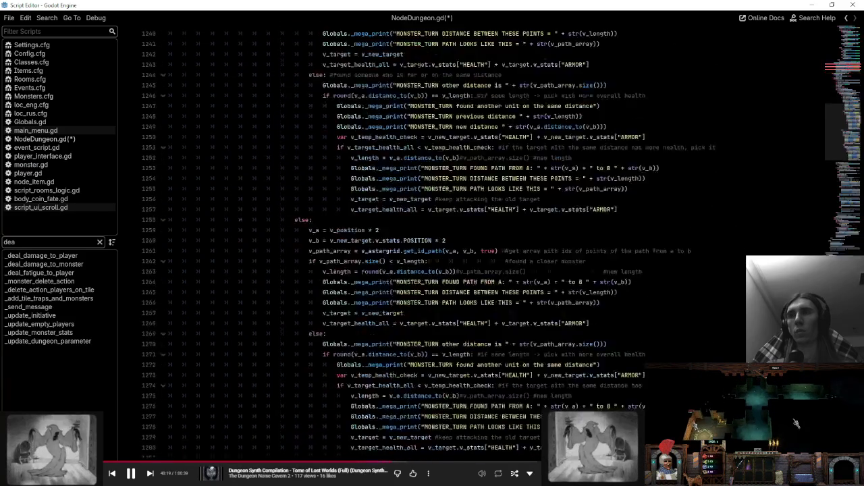
pyautogui.scroll(-11, 240, 223)
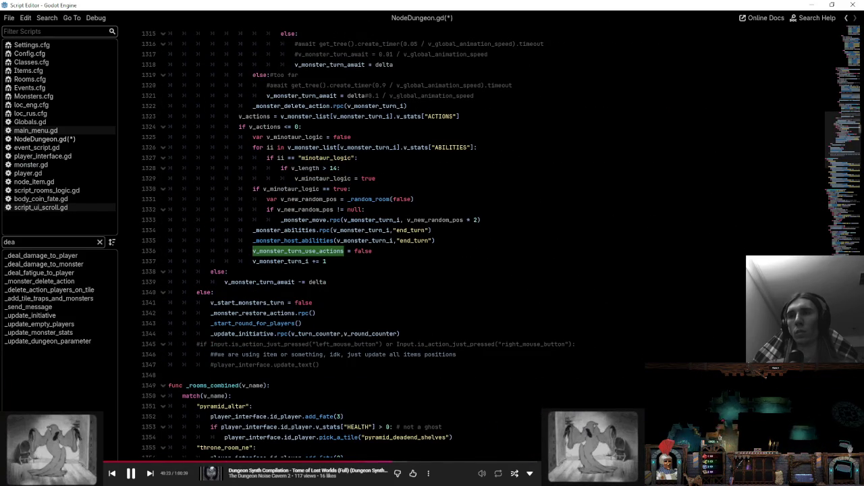
pyautogui.scroll(20, 224, 260)
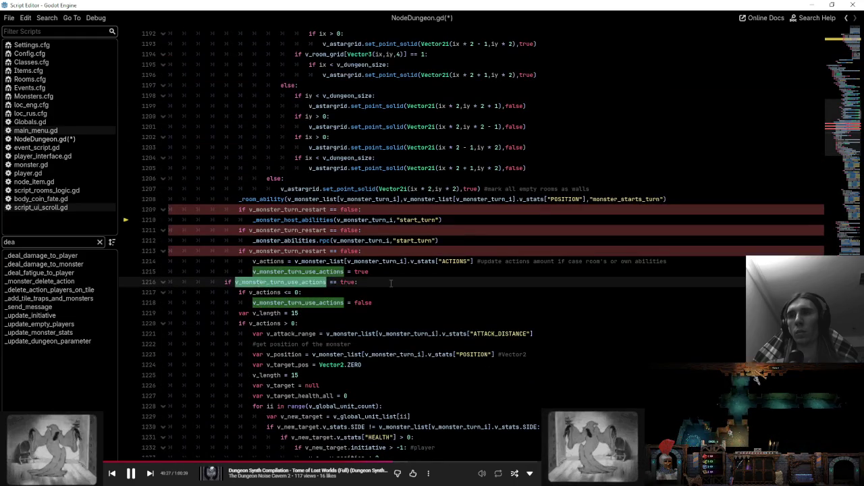
pyautogui.click(235, 285)
pyautogui.click(162, 282)
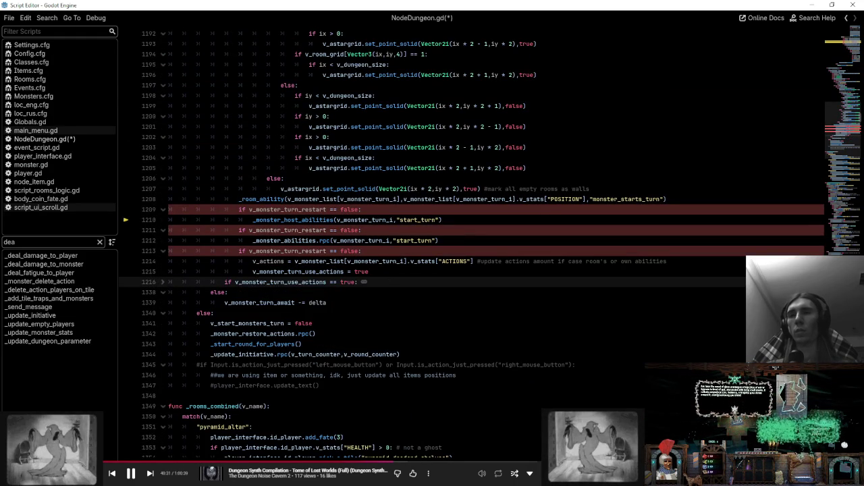
pyautogui.scroll(10, 473, 243)
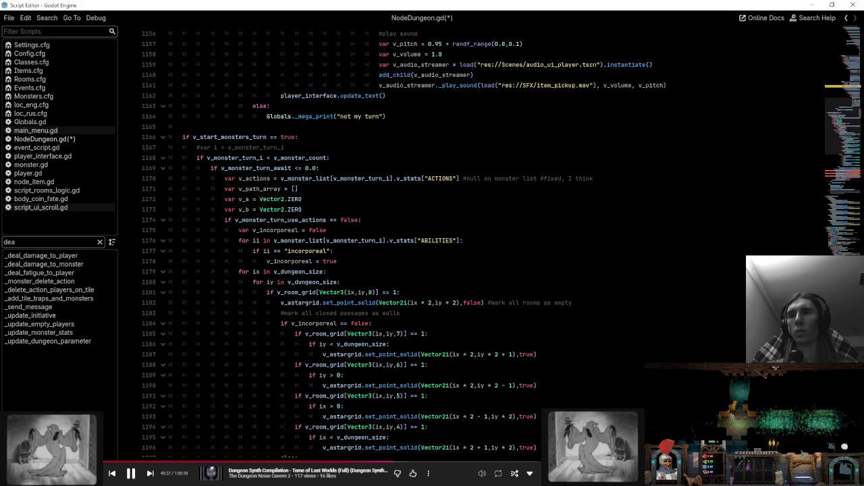
pyautogui.scroll(-8, 358, 229)
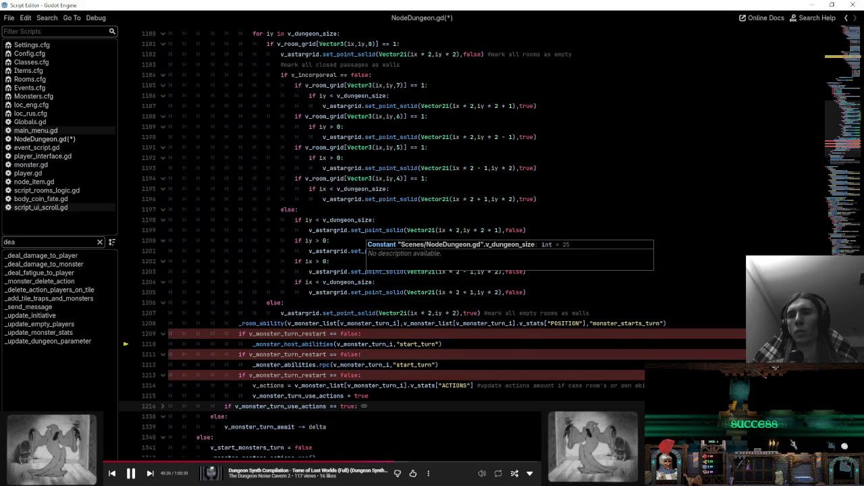
pyautogui.scroll(4, 358, 243)
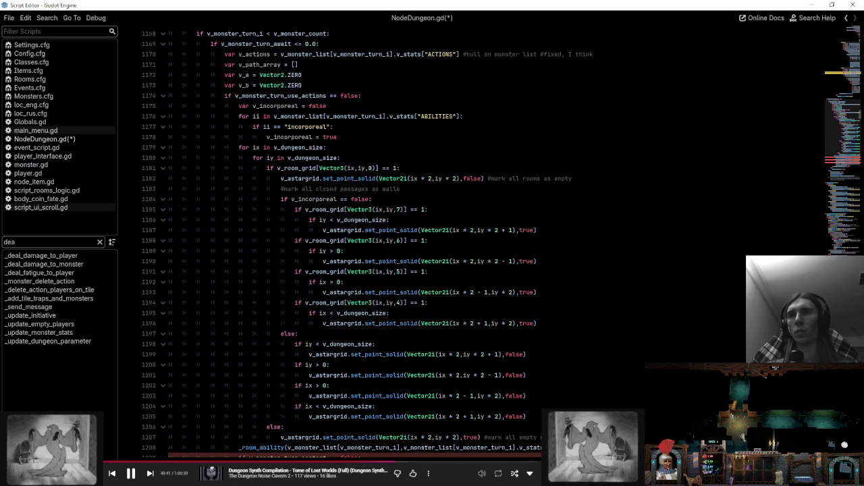
pyautogui.scroll(-4, 358, 243)
pyautogui.scroll(6, 358, 244)
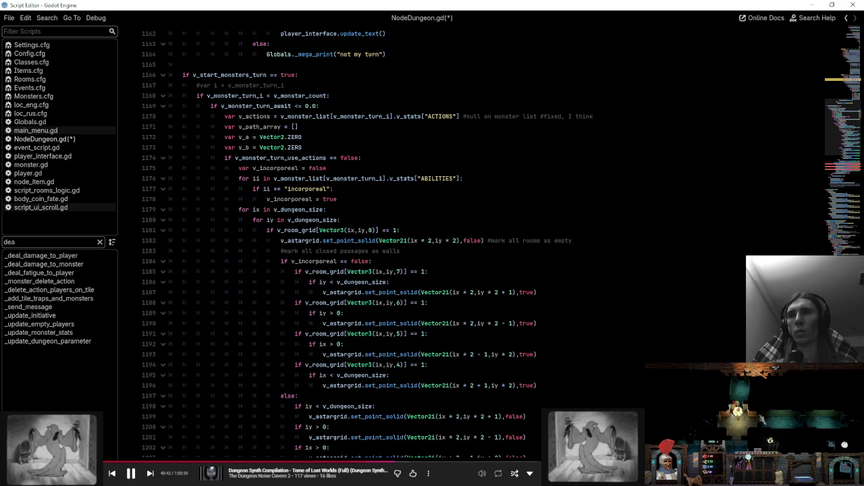
pyautogui.scroll(-7, 358, 243)
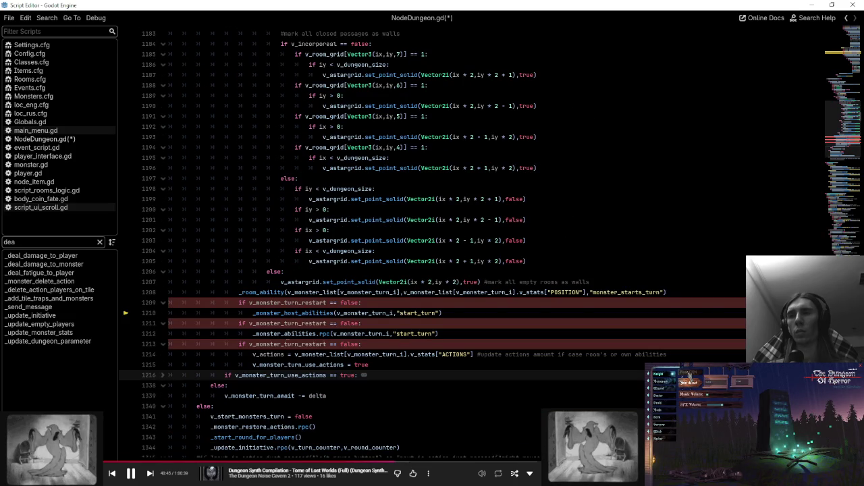
pyautogui.click(162, 376)
pyautogui.click(405, 365)
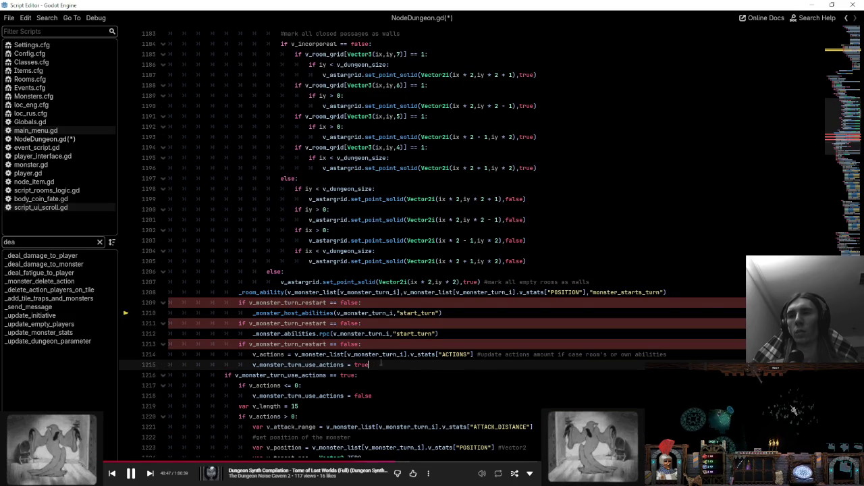
# - Add an else: line after line 1215 at the if's indent level, with an indented line below
pyautogui.press('Return')
pyautogui.press('BackSpace')
pyautogui.write('else:')
pyautogui.press('Return')
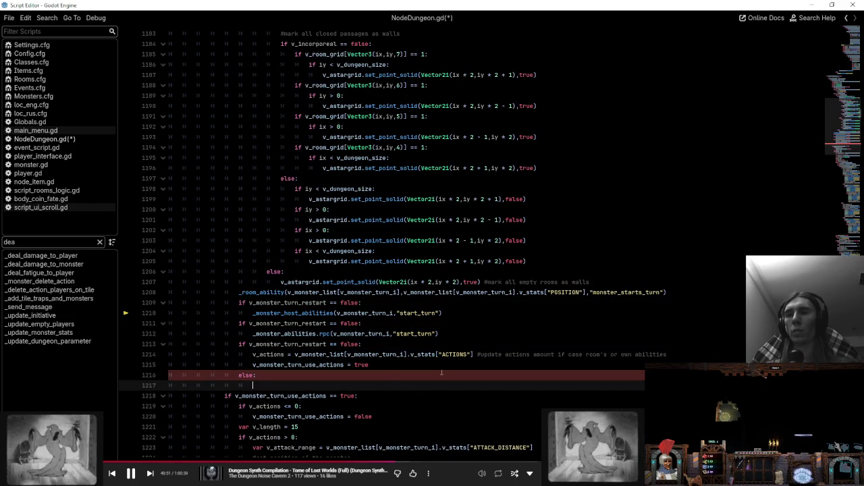
pyautogui.write('v_')
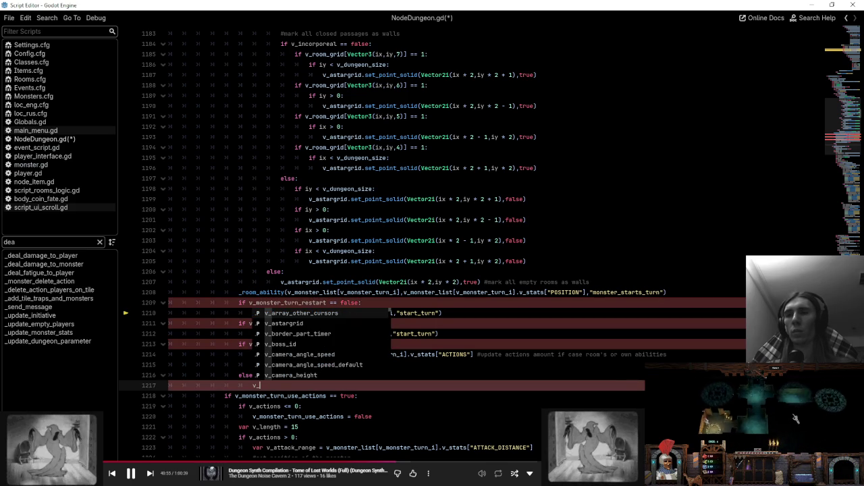
pyautogui.press('BackSpace')
pyautogui.press('BackSpace')
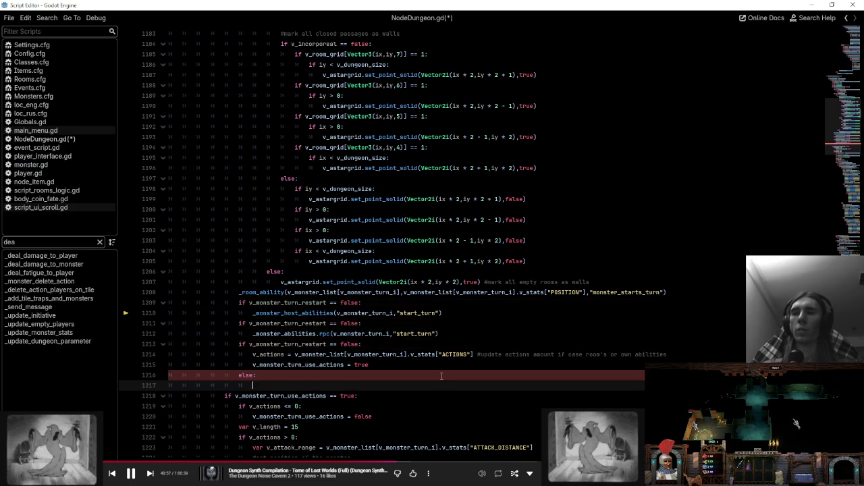
# - Check how v_actions and v_monster_turn_i are used further down, including the increment on line 1339
pyautogui.scroll(-4, 433, 244)
pyautogui.doubleClick(265, 281)
pyautogui.scroll(11, 405, 317)
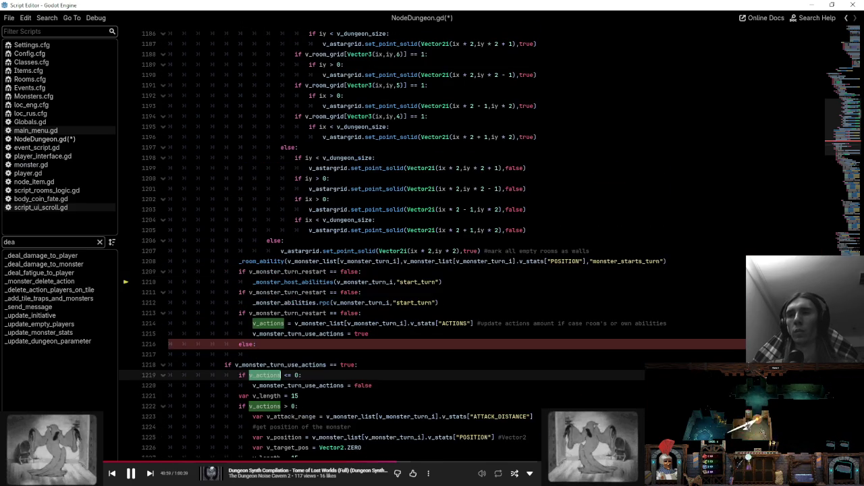
pyautogui.scroll(-20, 405, 243)
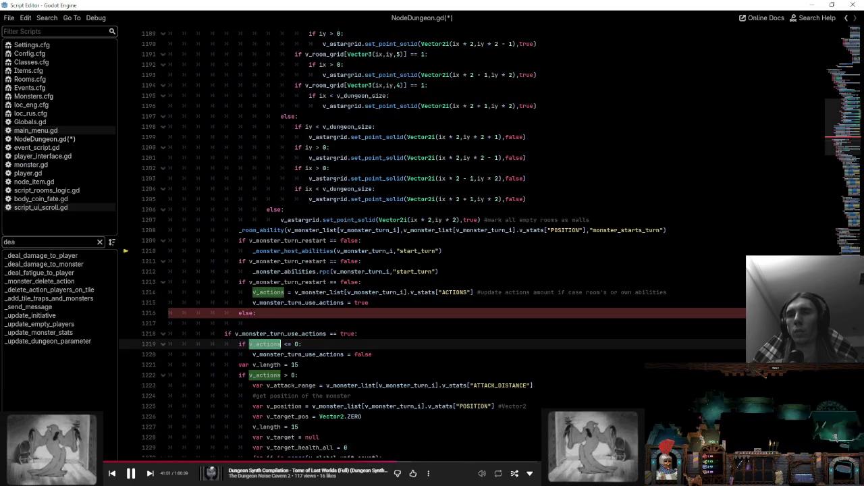
pyautogui.scroll(-15, 405, 243)
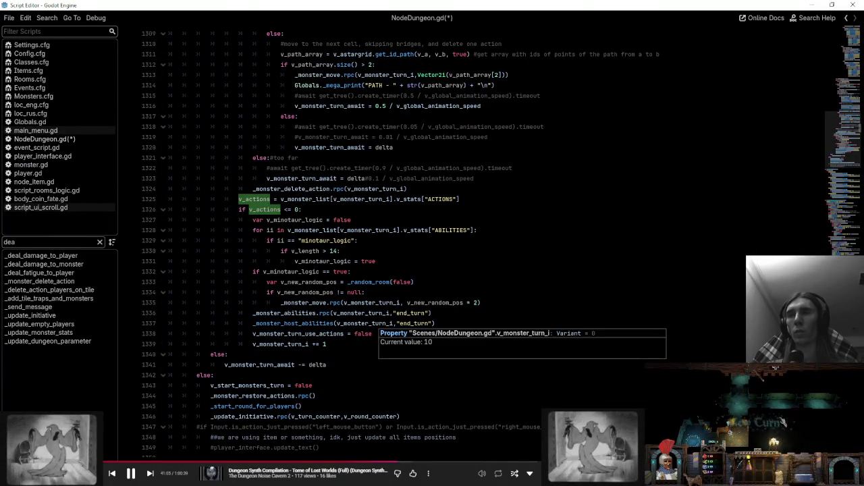
pyautogui.doubleClick(286, 344)
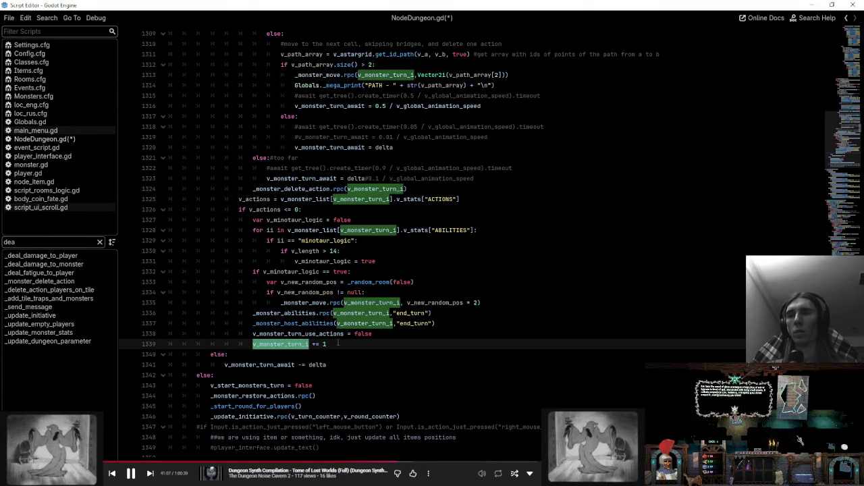
pyautogui.click(353, 344)
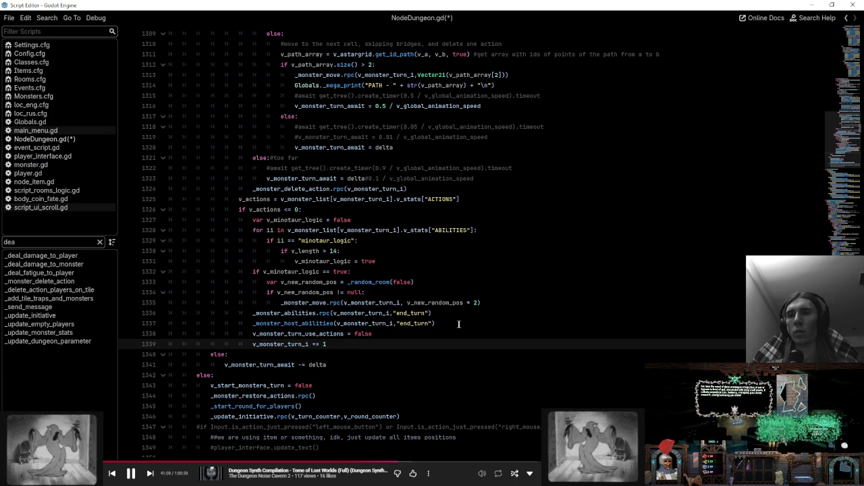
pyautogui.moveTo(353, 345); pyautogui.dragTo(418, 334)
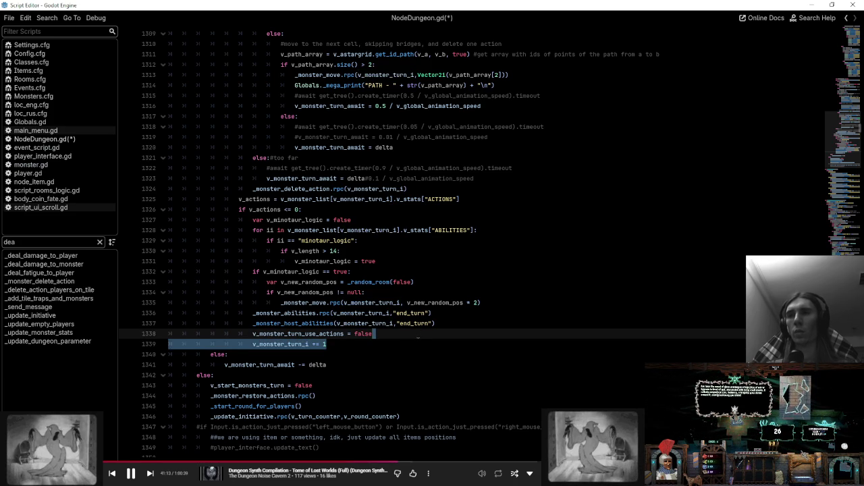
pyautogui.click(419, 343)
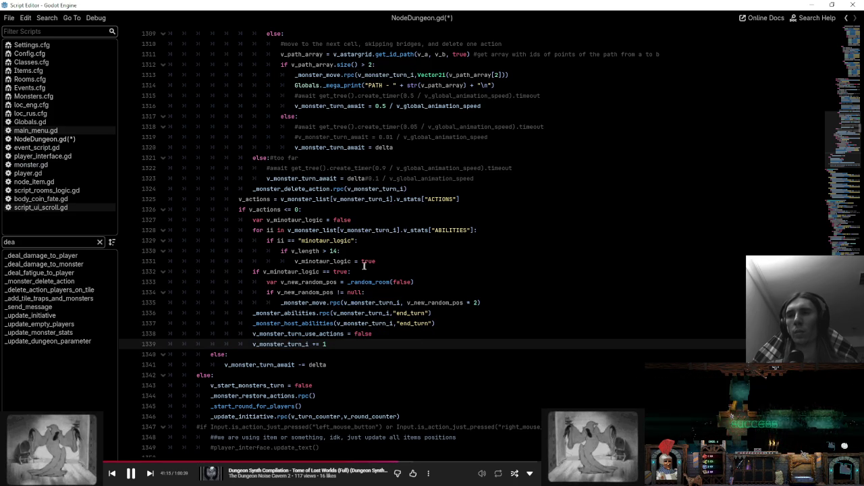
pyautogui.scroll(20, 473, 243)
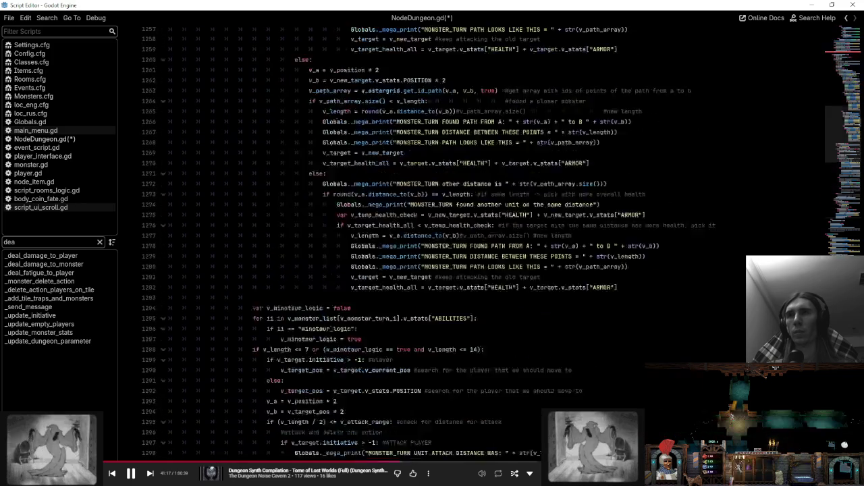
pyautogui.scroll(2, 324, 203)
# - Write v_monster_turn_i += 1 under the else and check the v_monster_turn_restart uses
pyautogui.click(325, 200)
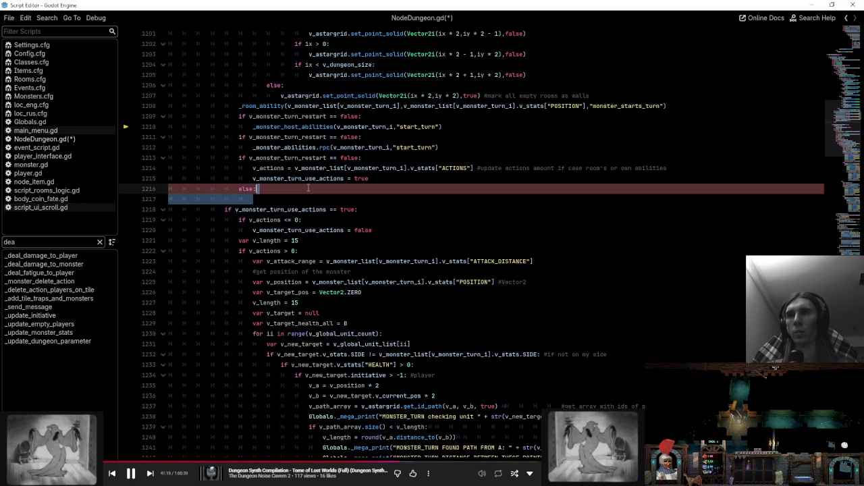
pyautogui.write('v_monster_turn_i += 1')
pyautogui.scroll(3, 325, 203)
pyautogui.doubleClick(320, 210)
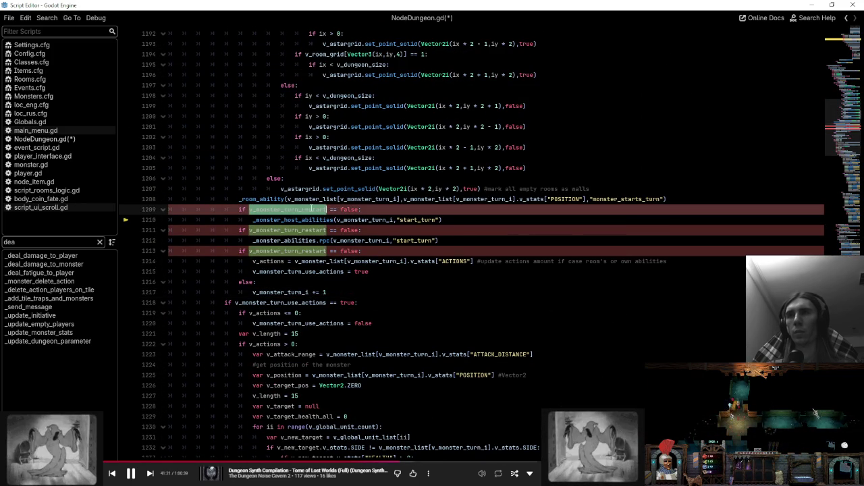
# - Declare var v_monster_turn_restart = false on line 48 among the top-of-script variables
pyautogui.click(99, 242)
pyautogui.click(66, 257)
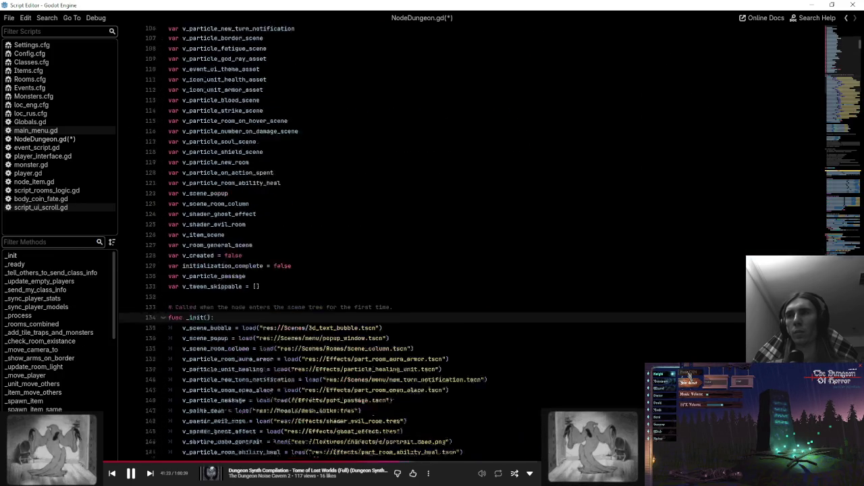
pyautogui.scroll(6, 337, 243)
pyautogui.scroll(9, 273, 365)
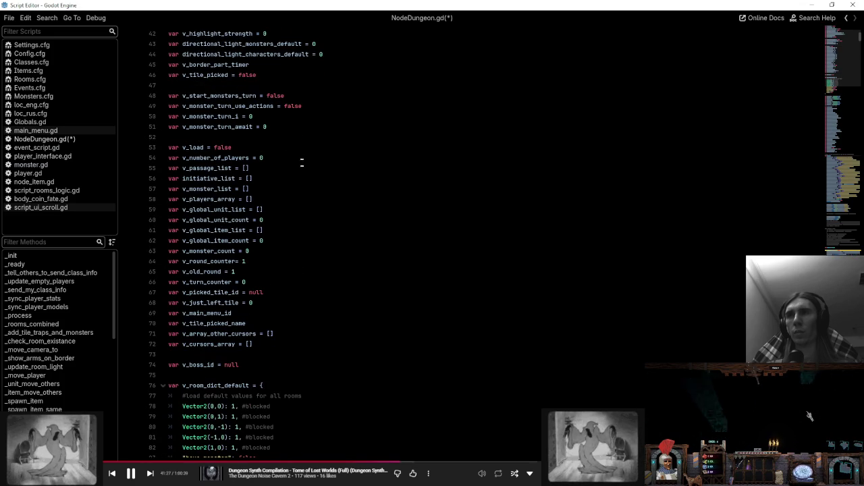
pyautogui.scroll(1, 301, 146)
pyautogui.click(305, 116)
pyautogui.press('Return')
pyautogui.write('var v_monster_turn_restart = false')
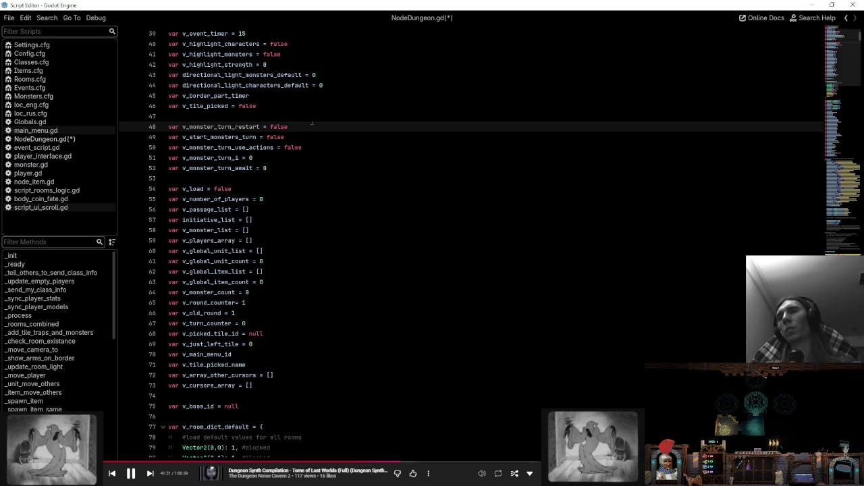
pyautogui.doubleClick(251, 127)
# - Jump to the _rooms_combined function through the method list
pyautogui.click(333, 166)
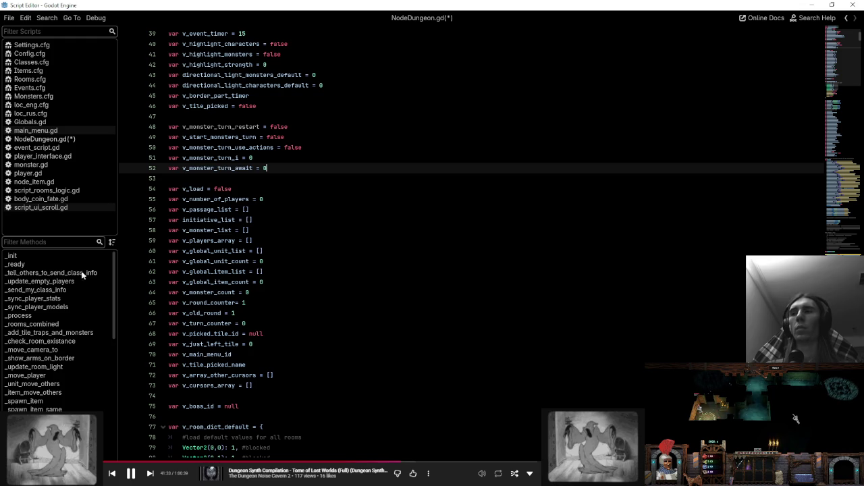
pyautogui.click(49, 313)
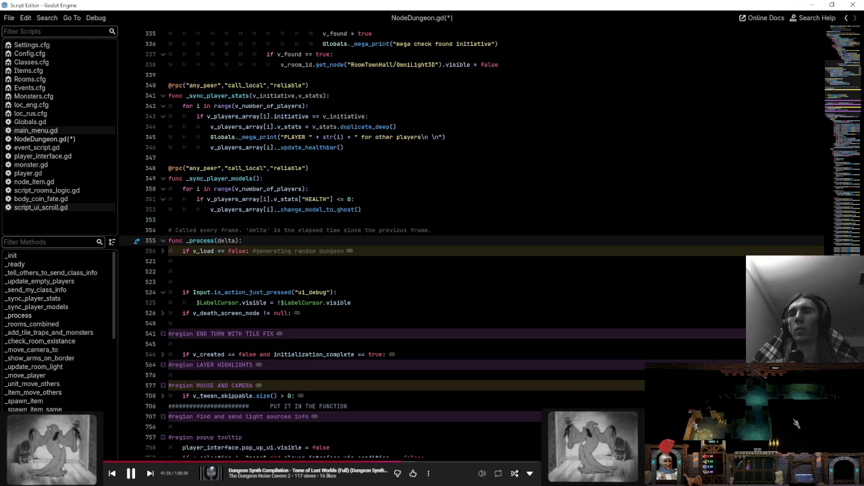
pyautogui.click(64, 325)
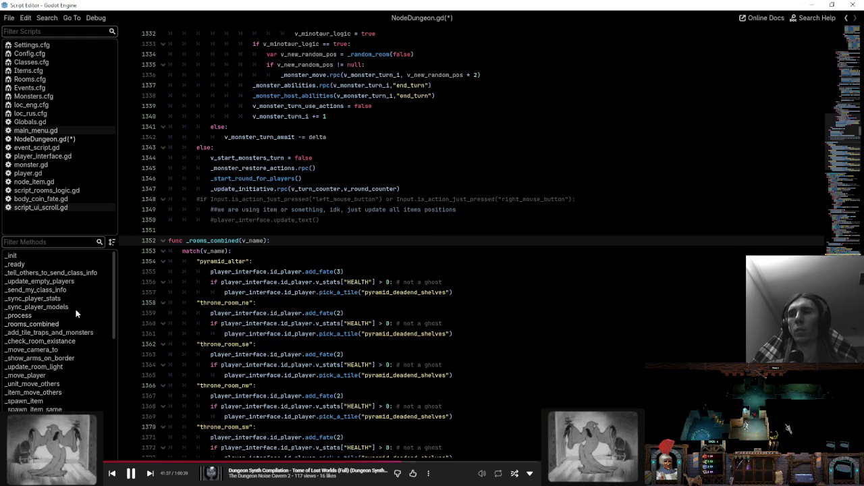
pyautogui.scroll(20, 743, 405)
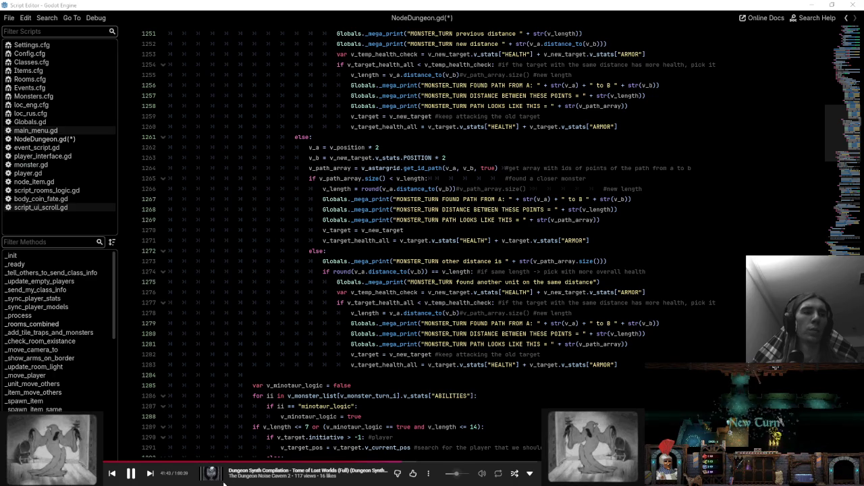
pyautogui.click(150, 474)
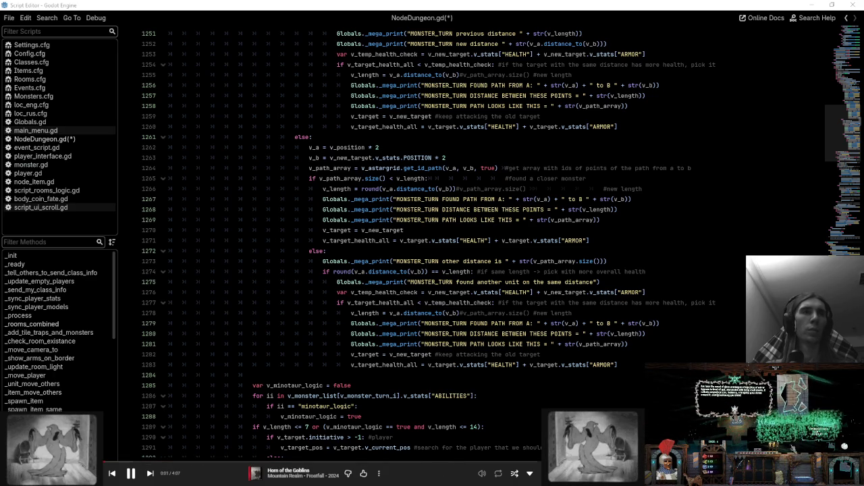
pyautogui.click(131, 473)
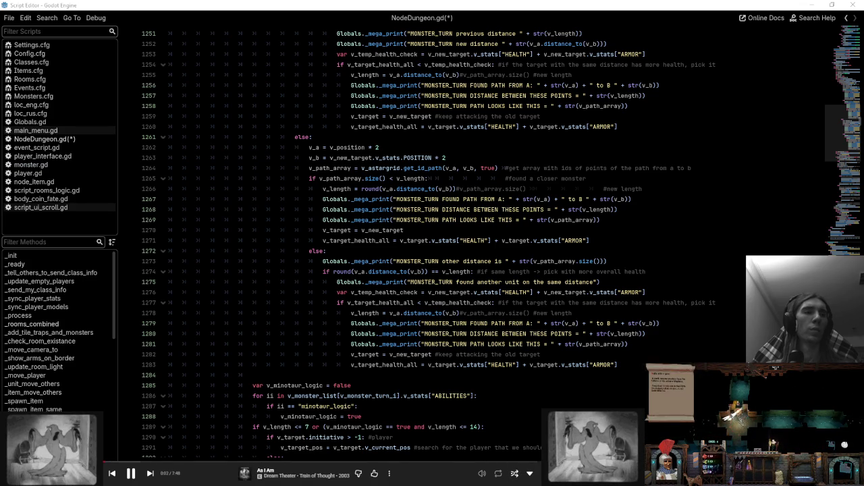
pyautogui.moveTo(482, 473)
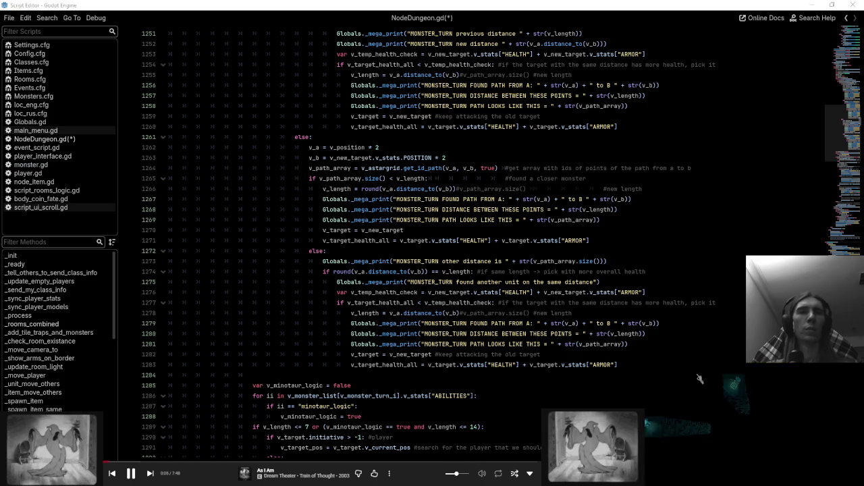
pyautogui.click(592, 159)
pyautogui.scroll(7, 837, 398)
pyautogui.scroll(3, 472, 236)
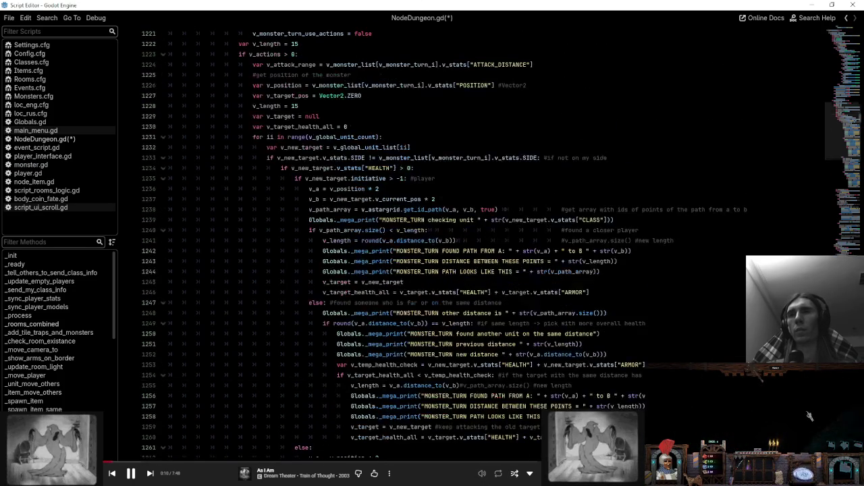
pyautogui.click(378, 188)
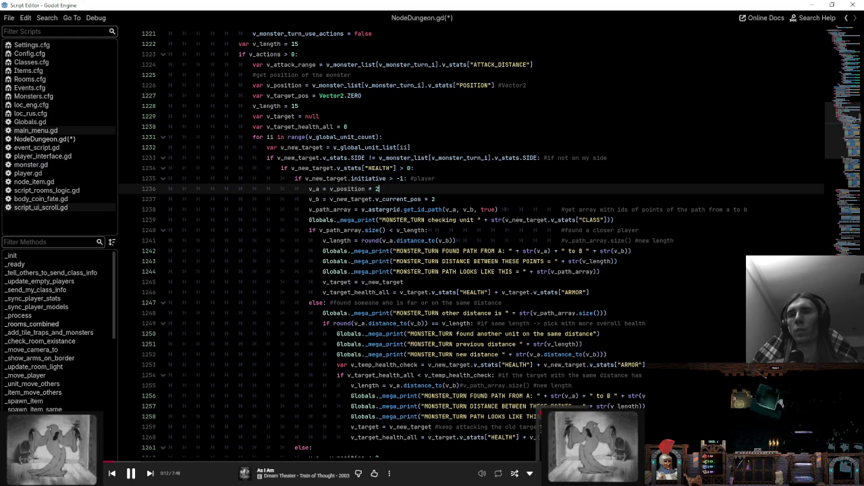
pyautogui.click(547, 178)
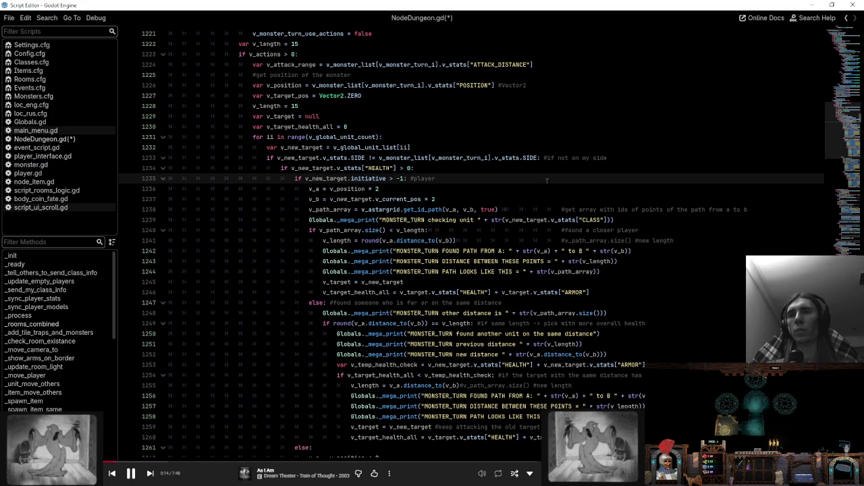
pyautogui.click(548, 189)
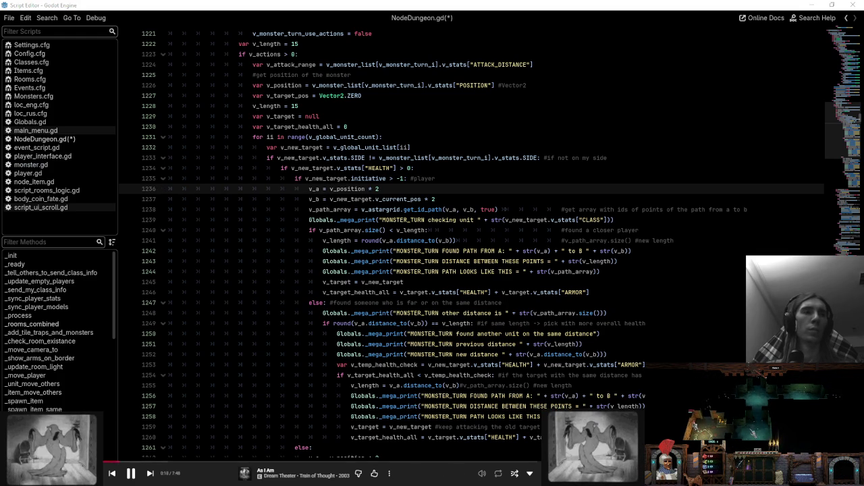
pyautogui.scroll(4, 565, 200)
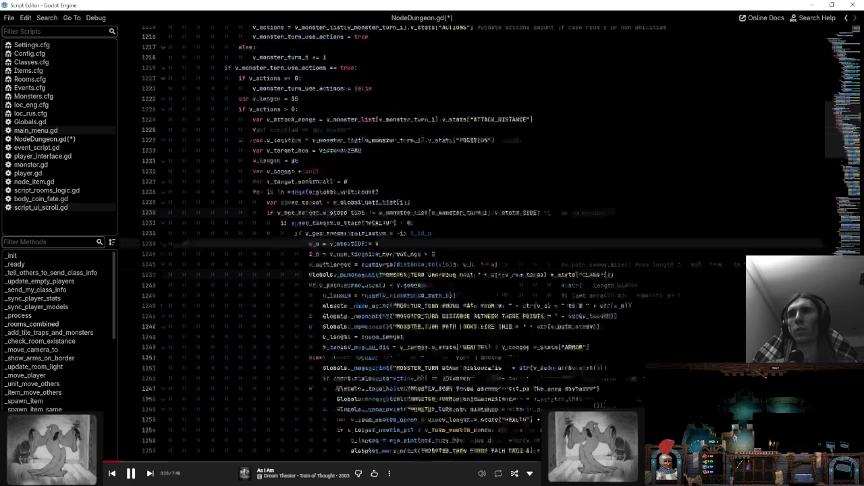
pyautogui.scroll(6, 721, 380)
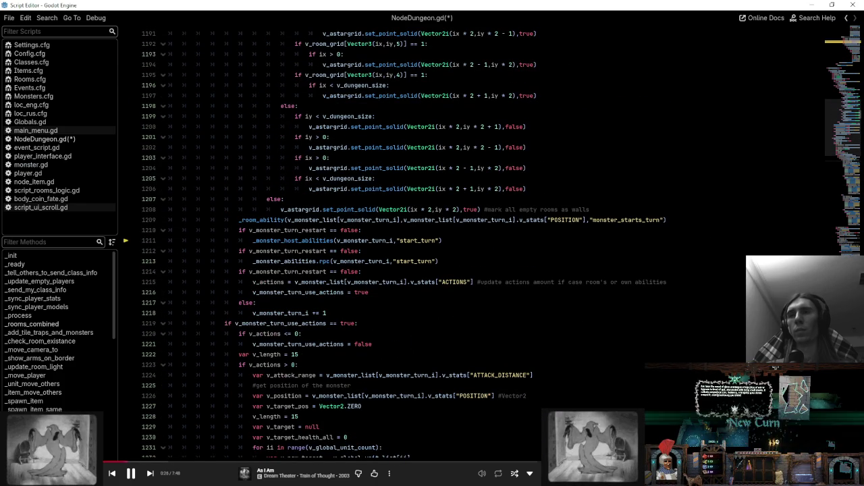
pyautogui.doubleClick(314, 231)
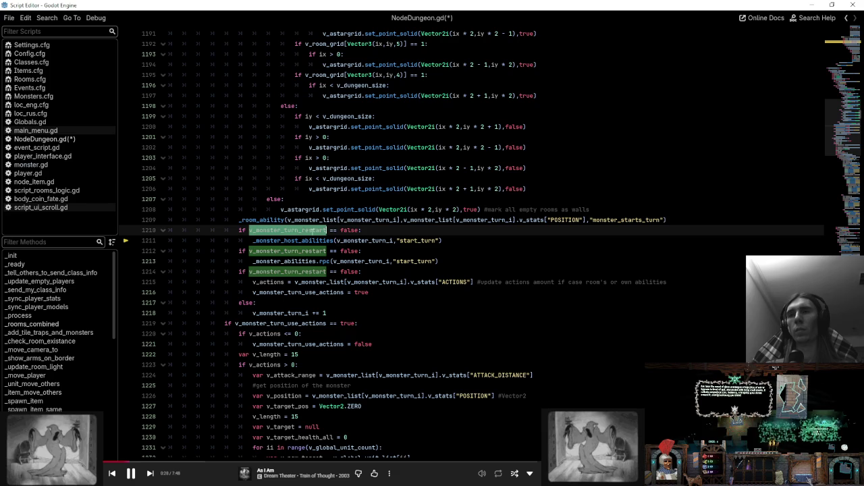
pyautogui.scroll(6, 315, 235)
pyautogui.scroll(2, 315, 235)
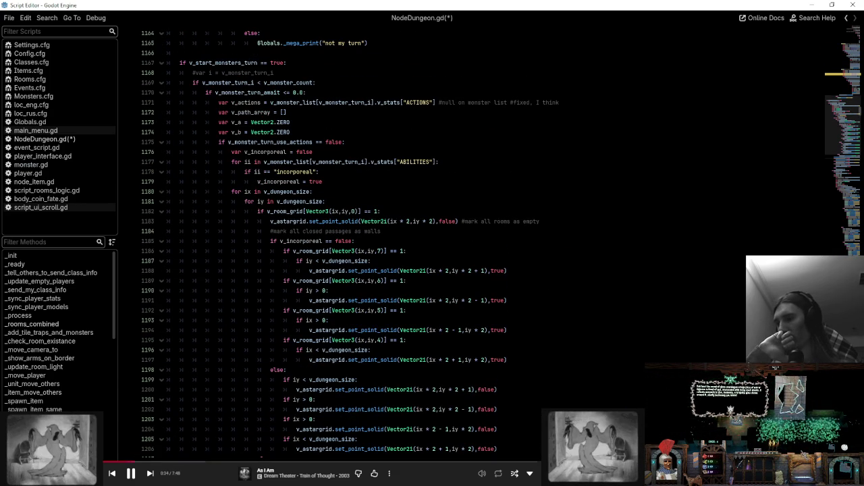
pyautogui.scroll(-6, 276, 310)
pyautogui.doubleClick(277, 309)
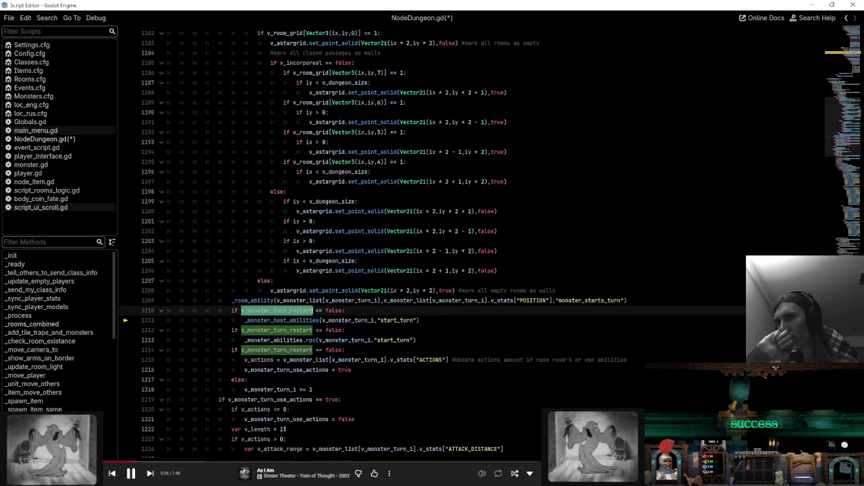
pyautogui.scroll(-1, 277, 280)
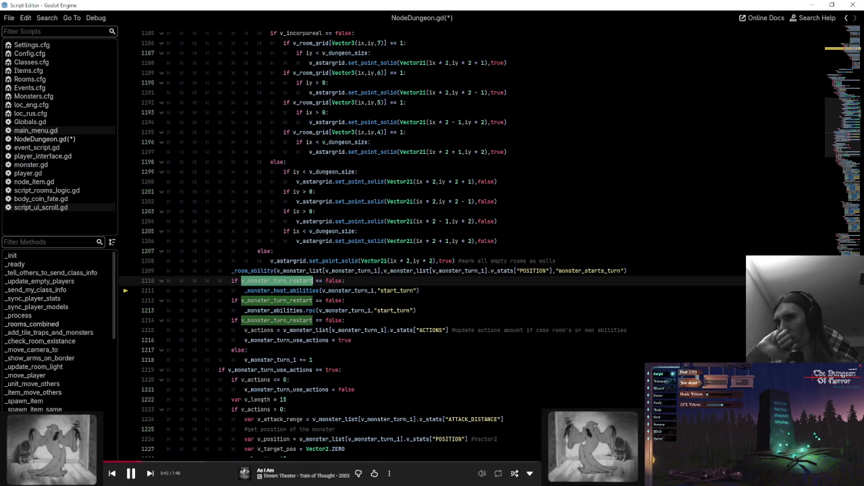
pyautogui.scroll(3, 405, 270)
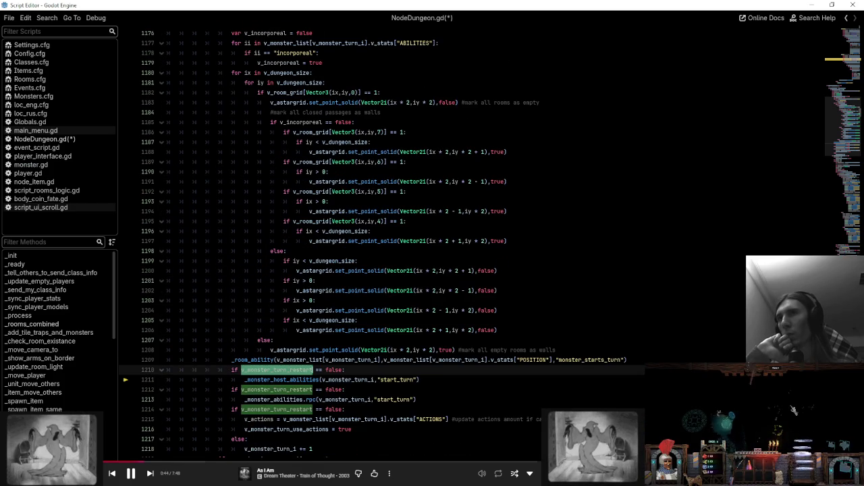
pyautogui.scroll(2, 406, 270)
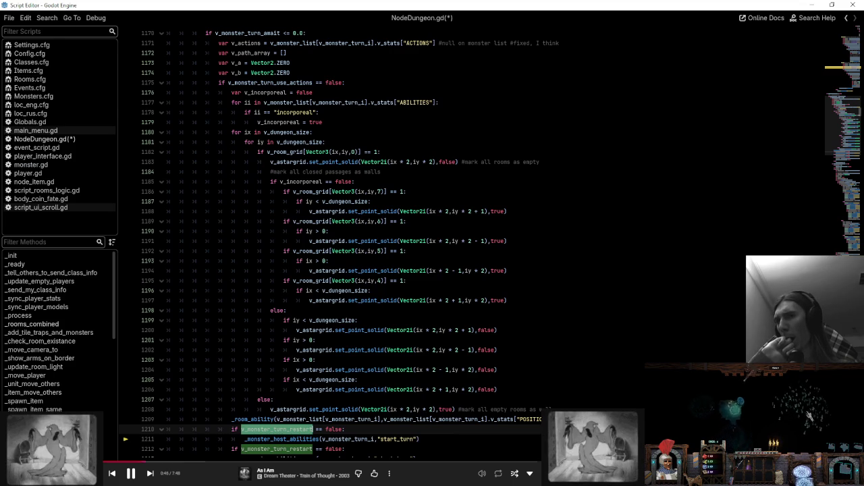
pyautogui.scroll(-4, 432, 257)
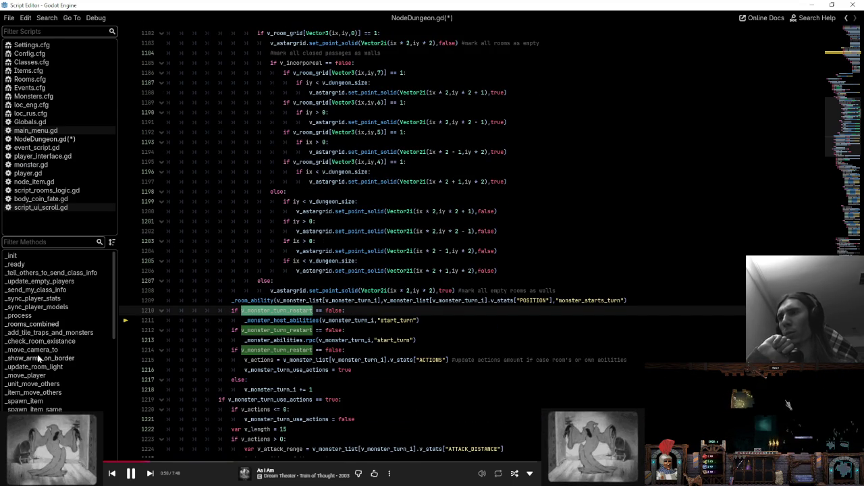
pyautogui.click(51, 242)
# - Open the _deal_damage_to_monster function and scroll through its body
pyautogui.write('deal')
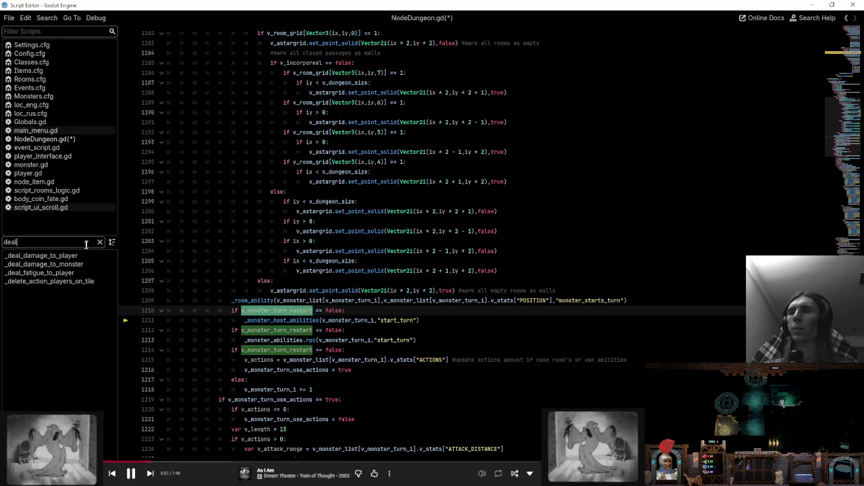
pyautogui.click(83, 266)
pyautogui.scroll(-5, 432, 257)
pyautogui.scroll(-15, 433, 257)
pyautogui.scroll(-13, 520, 280)
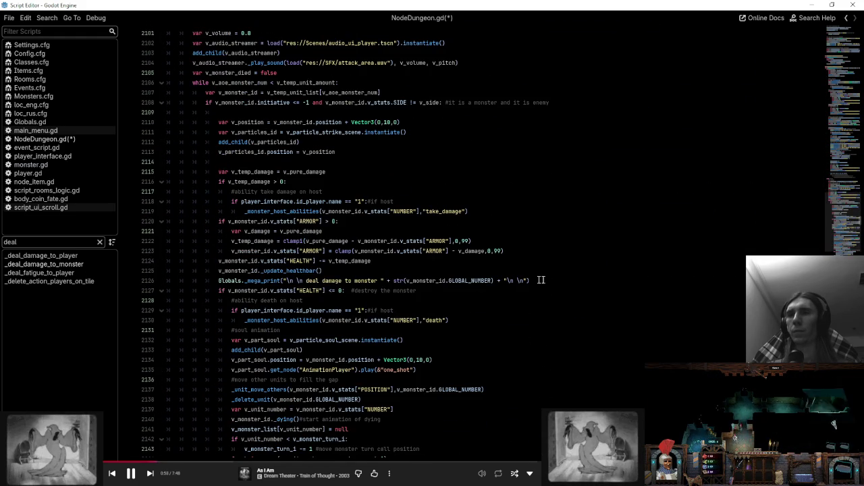
pyautogui.scroll(-4, 473, 244)
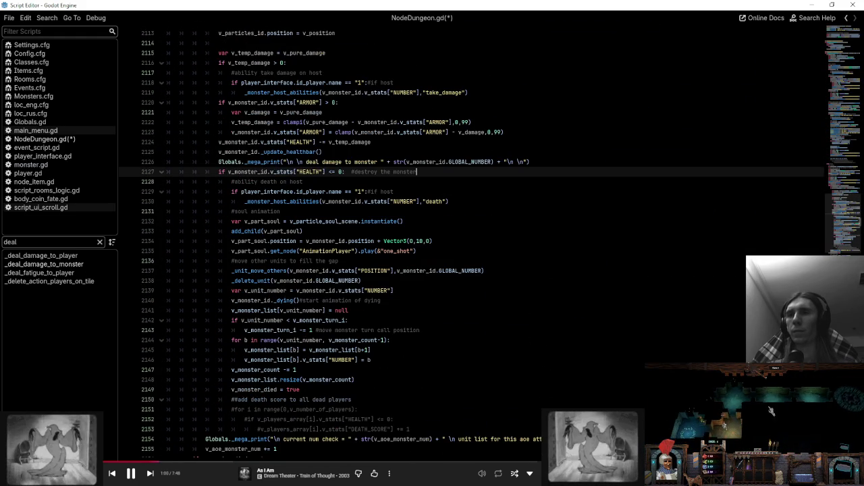
pyautogui.scroll(-5, 473, 243)
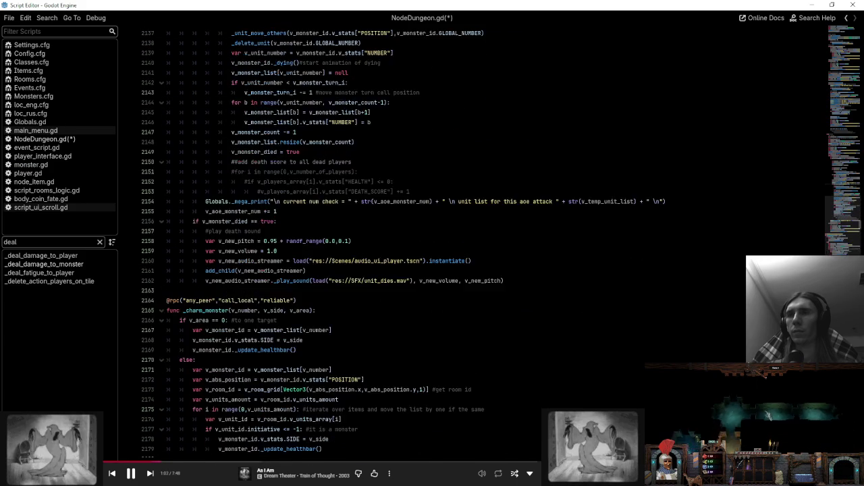
pyautogui.scroll(4, 473, 243)
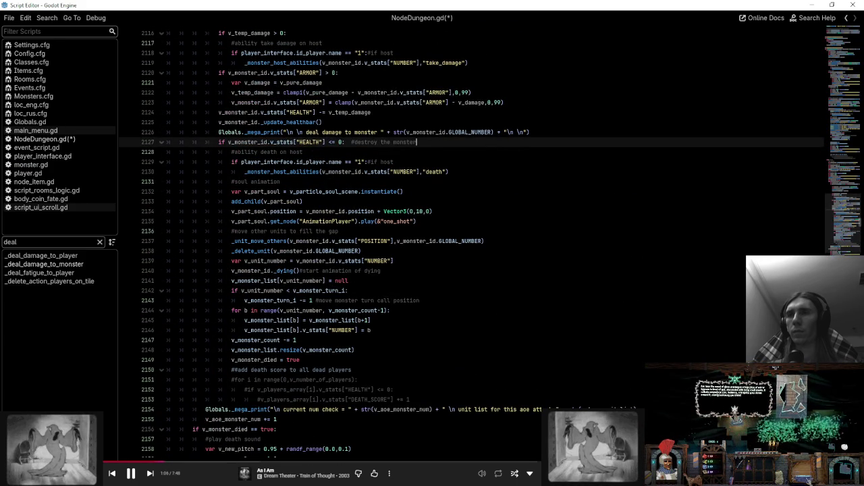
pyautogui.click(414, 312)
pyautogui.press('Down')
pyautogui.press('Down')
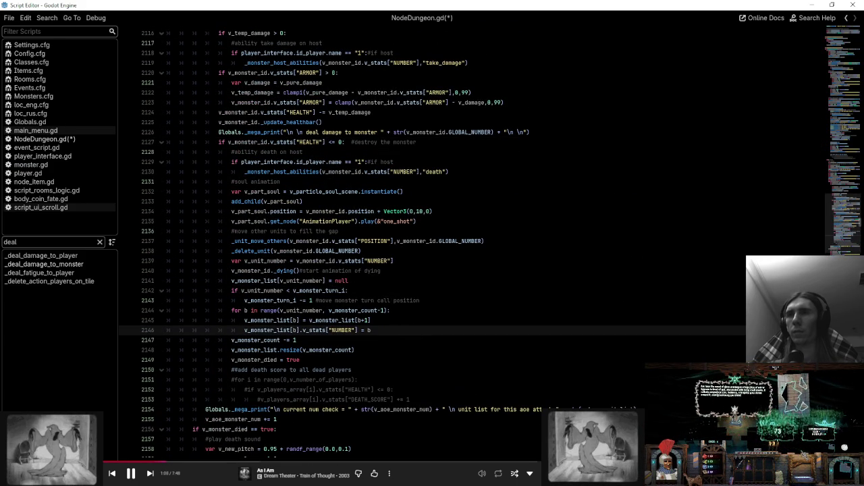
# - Review the monster death code: the death ability call, _delete_unit, and v_monster_list uses
pyautogui.scroll(4, 443, 277)
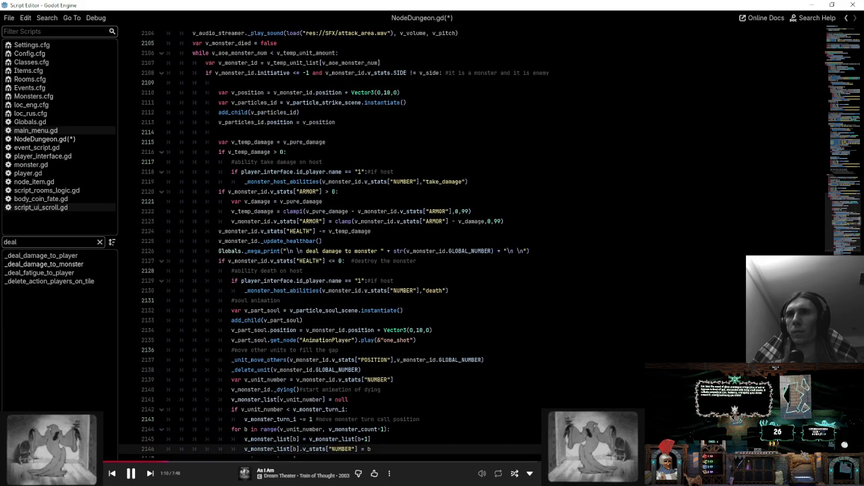
pyautogui.click(486, 182)
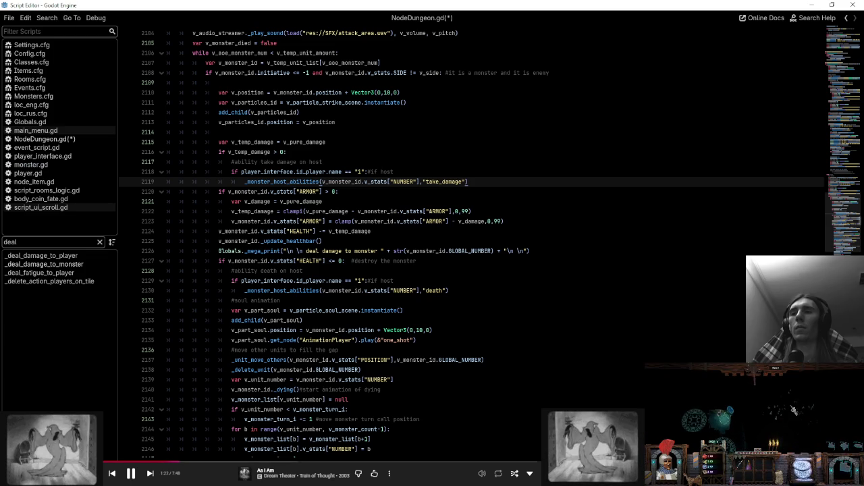
pyautogui.click(456, 291)
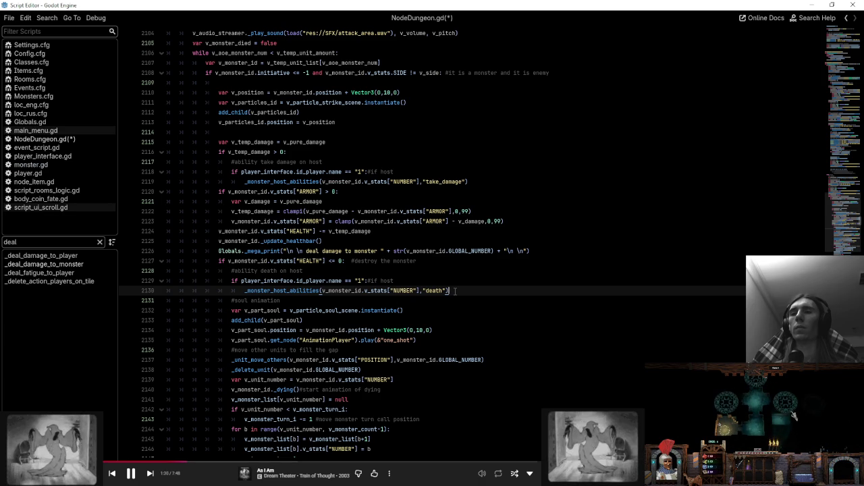
pyautogui.click(412, 361)
pyautogui.click(412, 369)
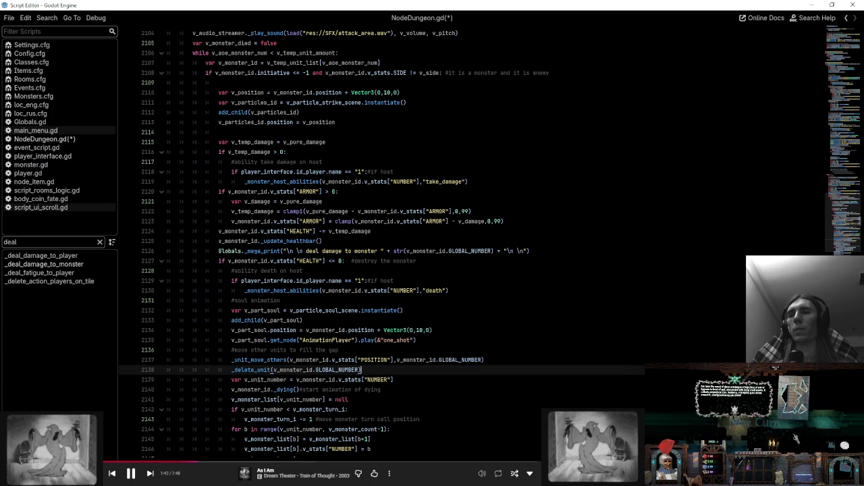
pyautogui.scroll(3, 473, 243)
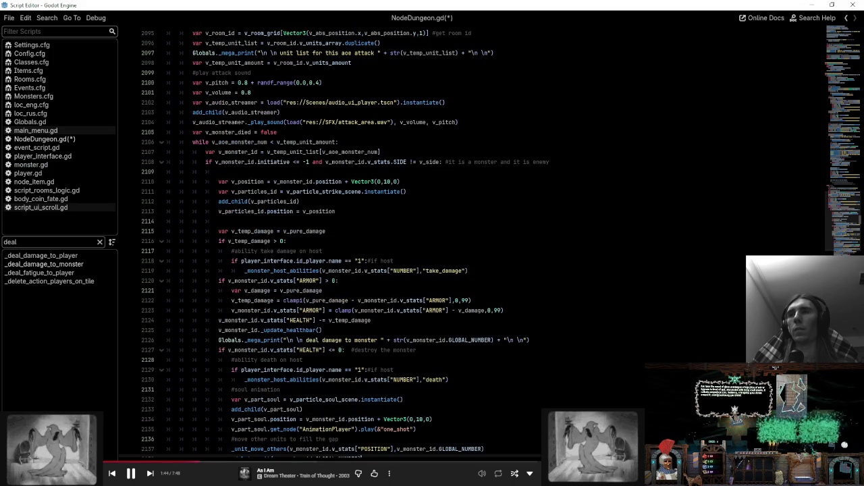
pyautogui.scroll(-3, 472, 243)
pyautogui.scroll(-2, 473, 243)
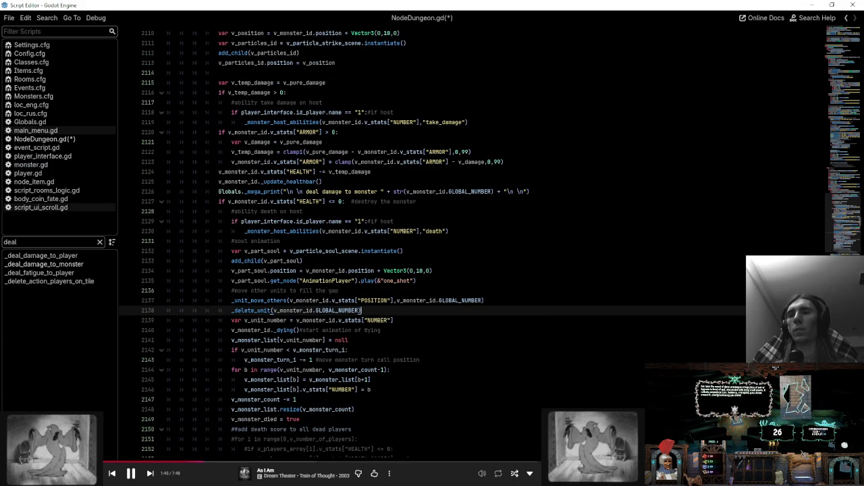
pyautogui.doubleClick(267, 379)
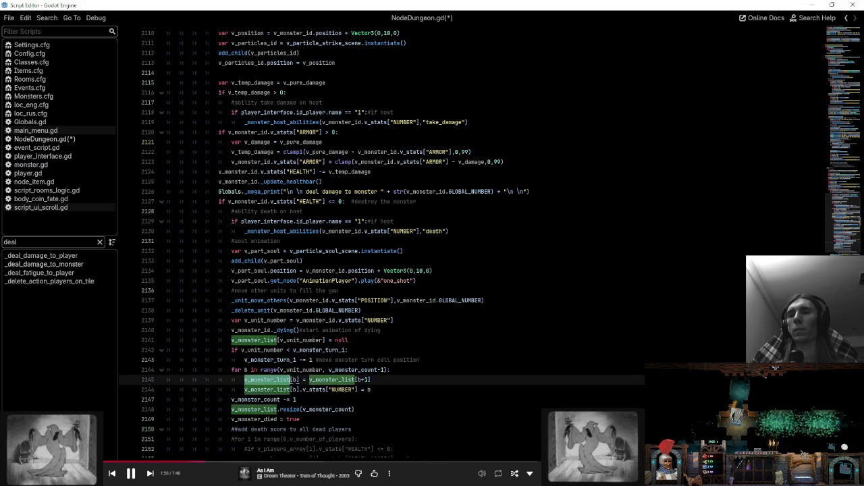
pyautogui.scroll(-3, 472, 270)
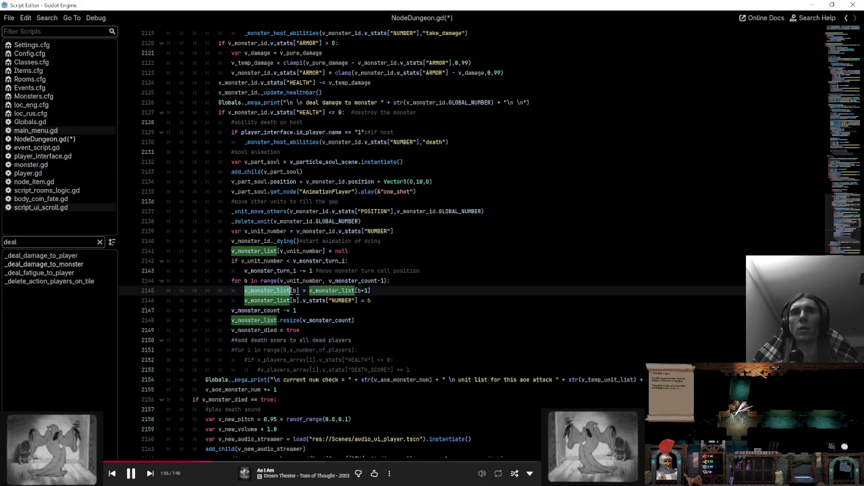
pyautogui.scroll(7, 404, 157)
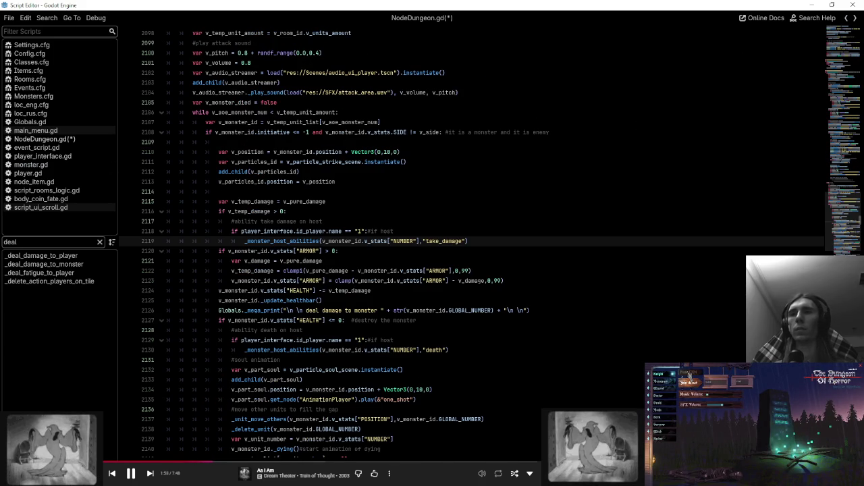
# - Step back through edit history to the monster turn-start code near line 1209
pyautogui.click(849, 21)
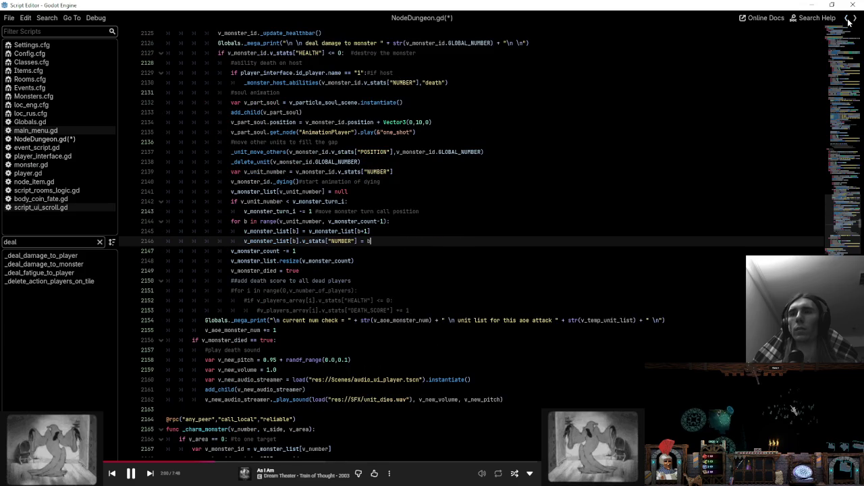
pyautogui.click(849, 21)
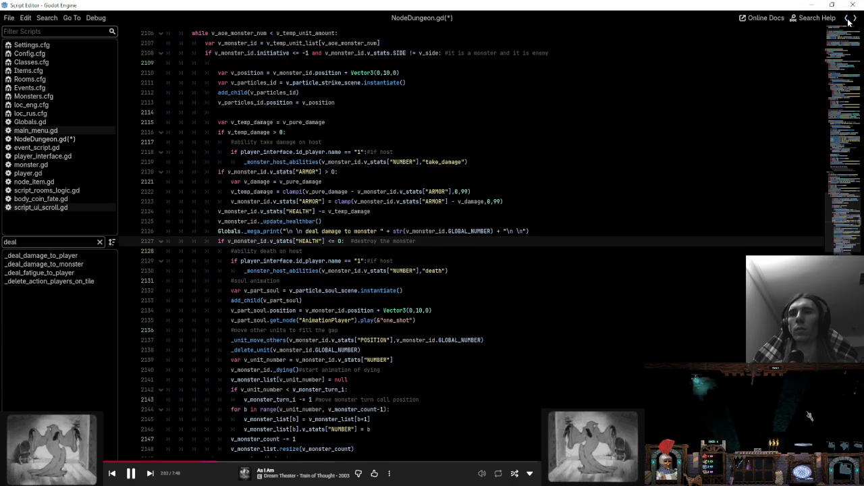
pyautogui.click(849, 21)
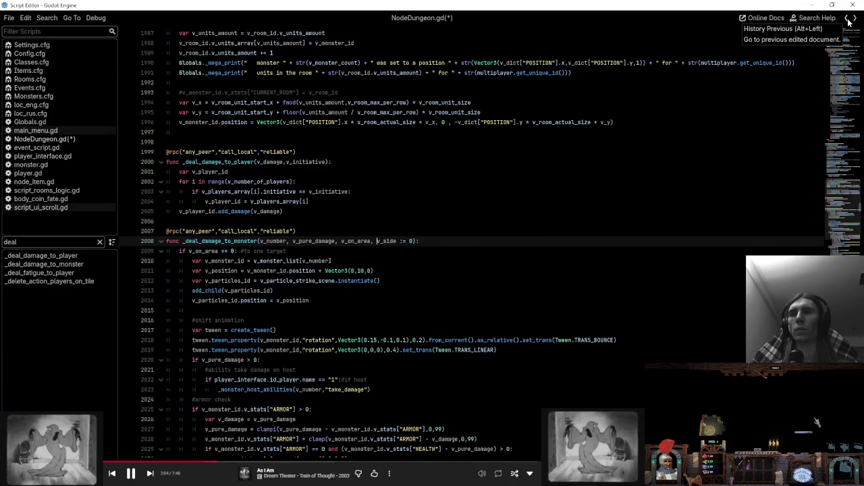
pyautogui.click(849, 22)
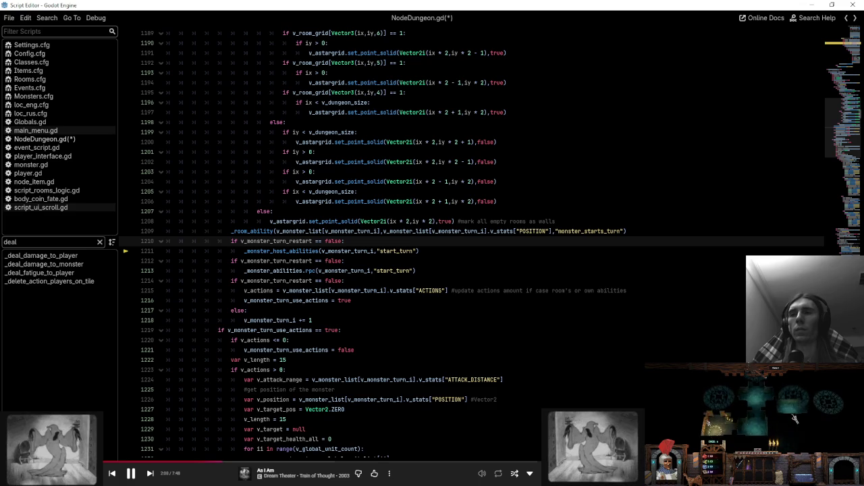
# - Delete the else branch that increments v_monster_turn_i
pyautogui.click(390, 320)
pyautogui.keyDown('shift'); pyautogui.click(391, 300); pyautogui.keyUp('shift')
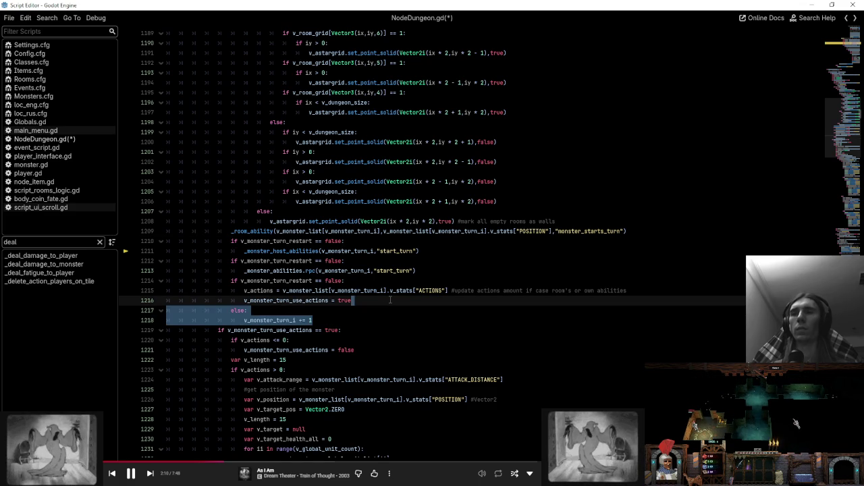
pyautogui.press('Delete')
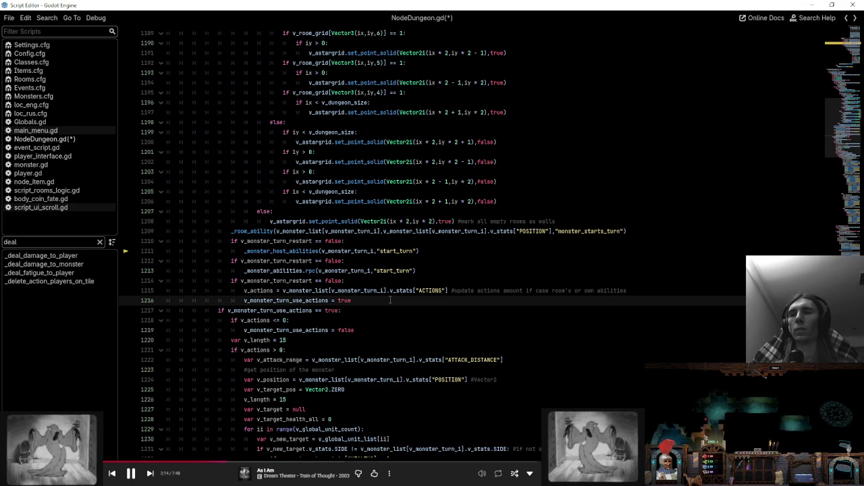
# - Add else: with pass and a '#restart the turn for the same number…' comment below
pyautogui.press('Return')
pyautogui.write('e')
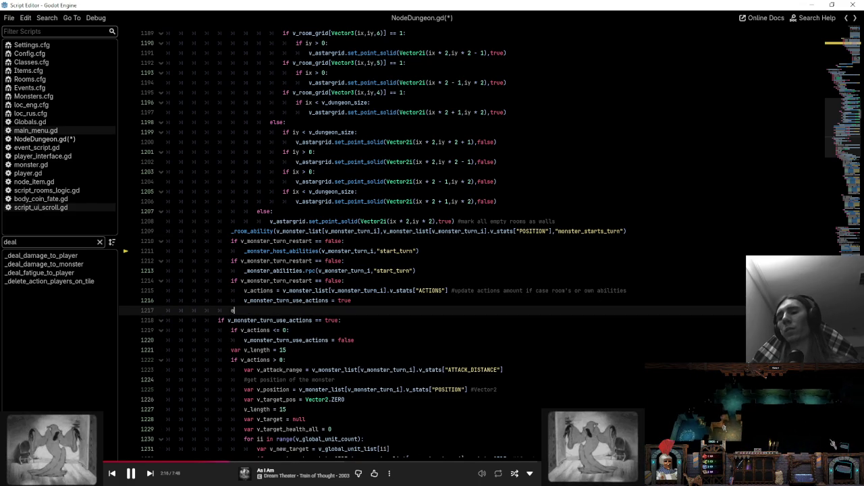
pyautogui.write('lse:')
pyautogui.press('Return')
pyautogui.write('pass')
pyautogui.press('Return')
pyautogui.write('#restart the turn for the same')
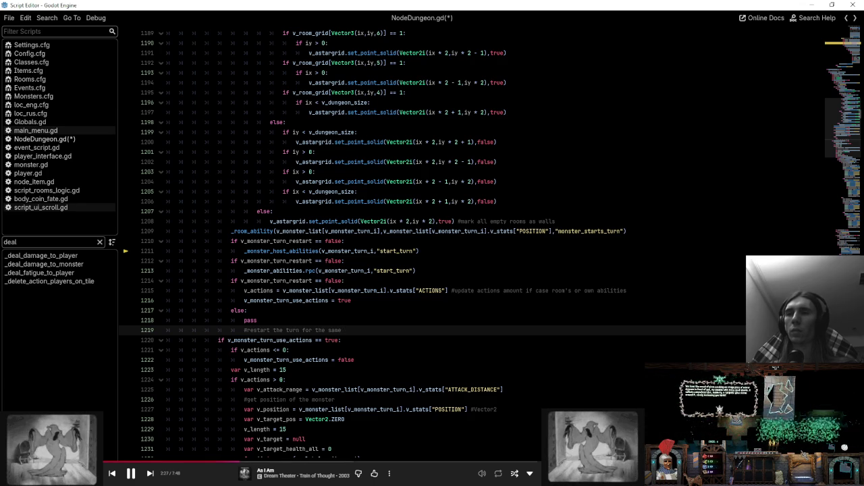
pyautogui.write('number and ')
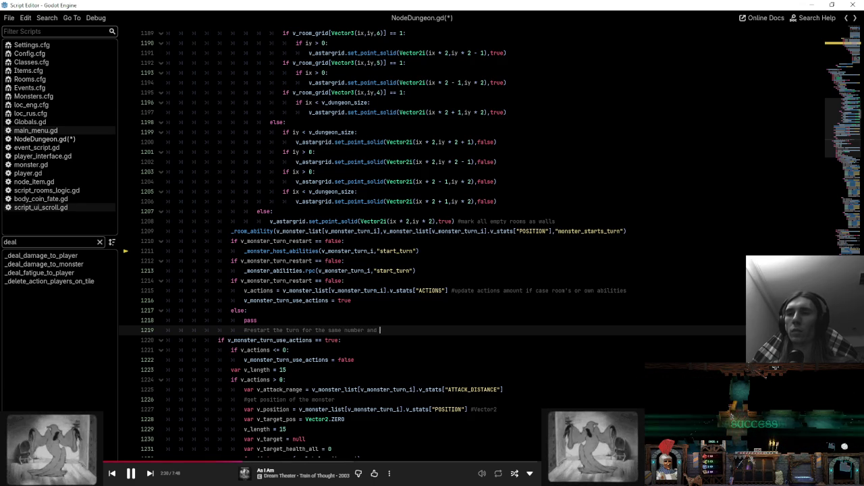
pyautogui.write('hope that it wont d')
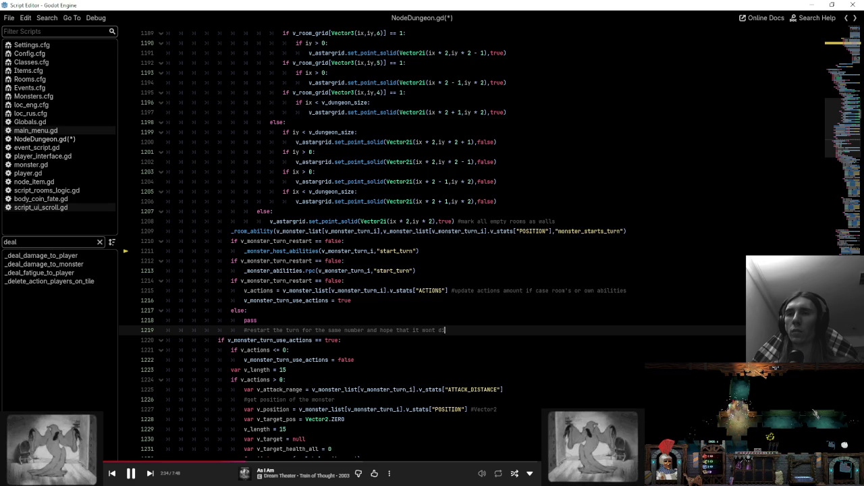
pyautogui.write('ie this di')
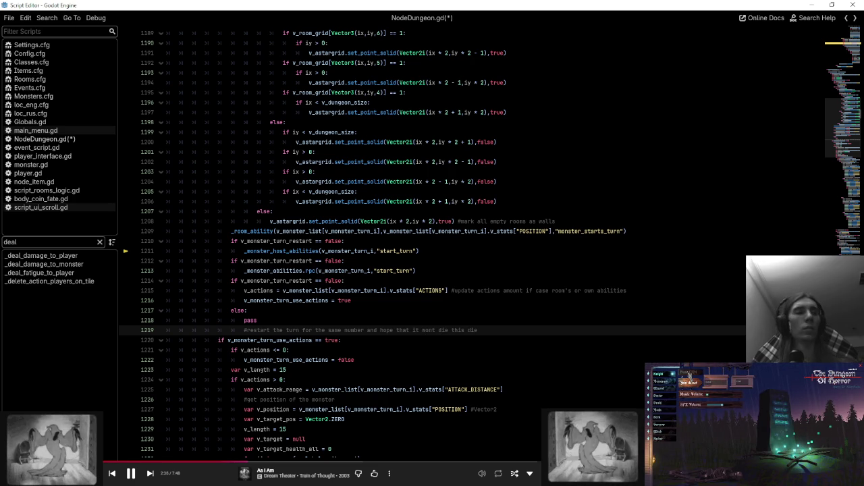
pyautogui.write('e')
pyautogui.click(472, 270)
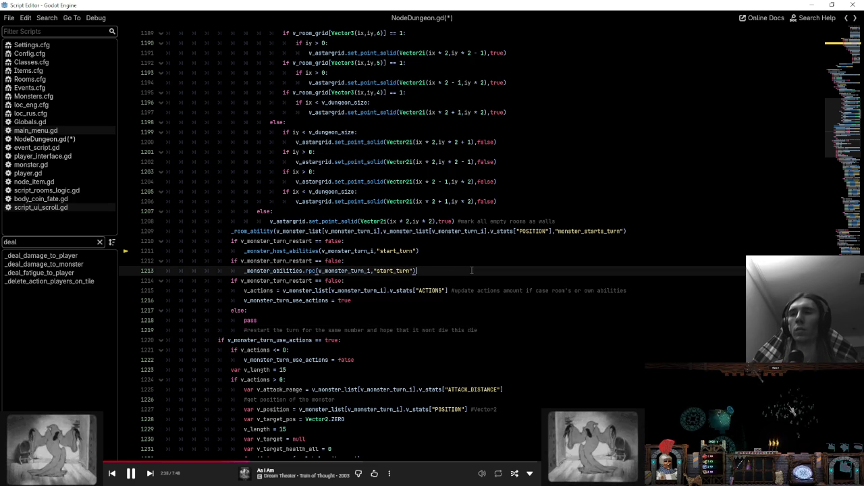
pyautogui.doubleClick(277, 242)
pyautogui.click(99, 242)
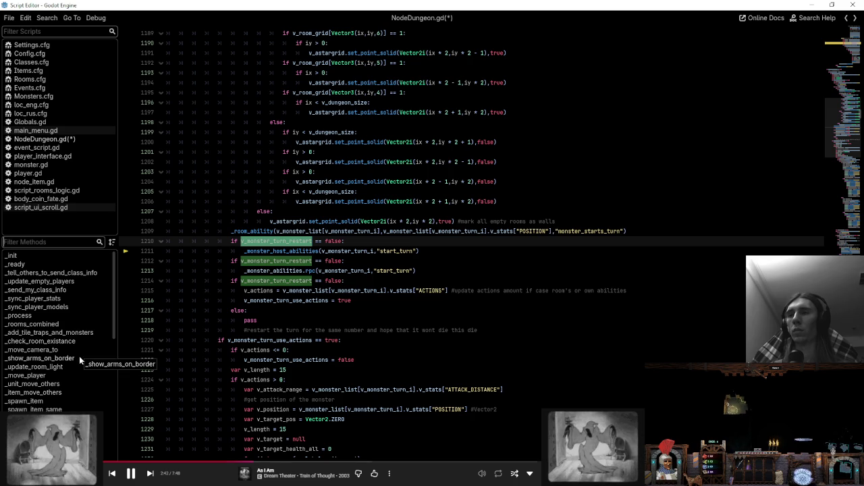
# - In _deal_damage_to_monster, add v_monster_turn_restart = true under the host check
pyautogui.write('d')
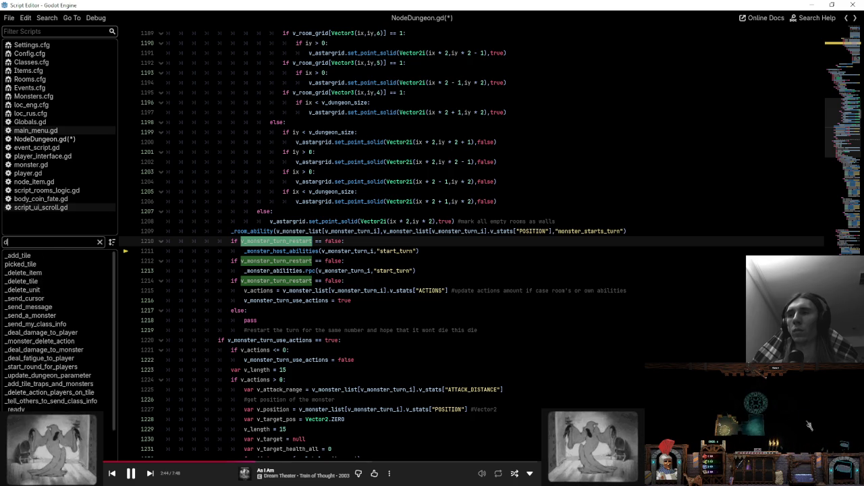
pyautogui.write('eal')
pyautogui.click(81, 265)
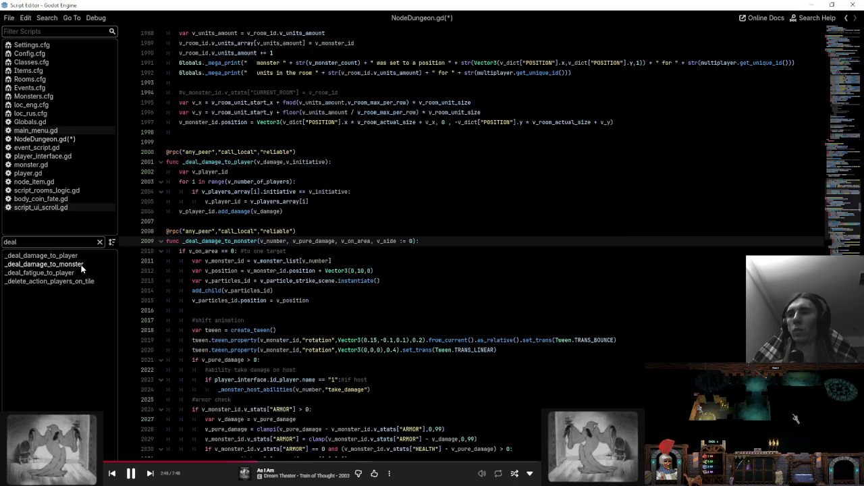
pyautogui.scroll(-7, 472, 243)
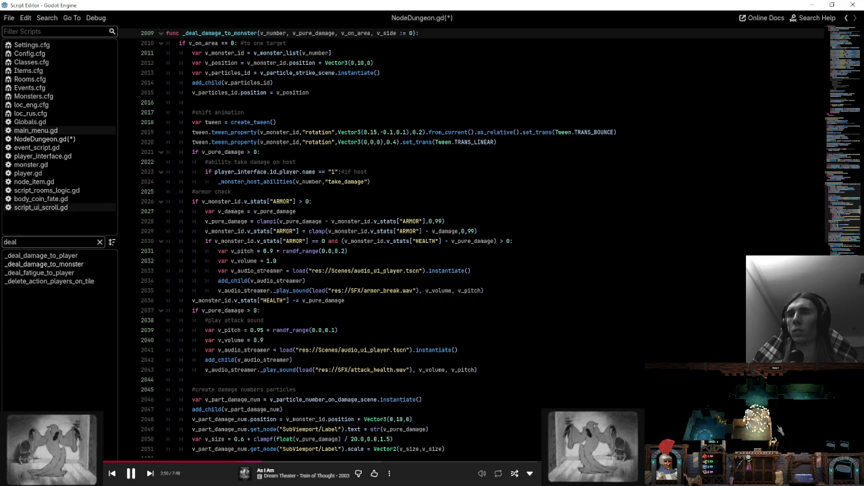
pyautogui.scroll(-9, 473, 243)
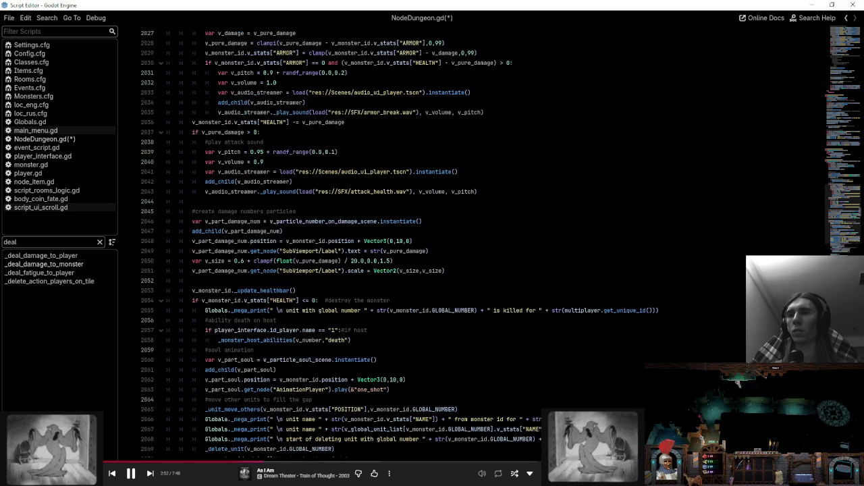
pyautogui.click(381, 243)
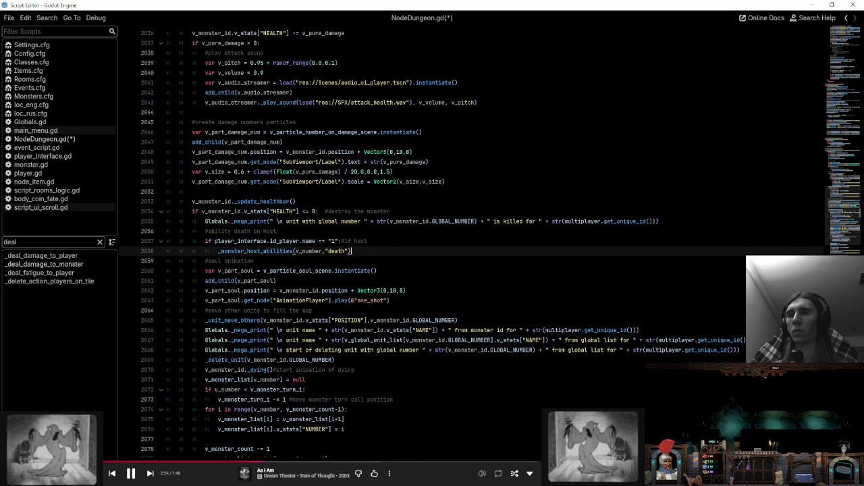
pyautogui.press('Return')
pyautogui.write('v_monster_turn_restart')
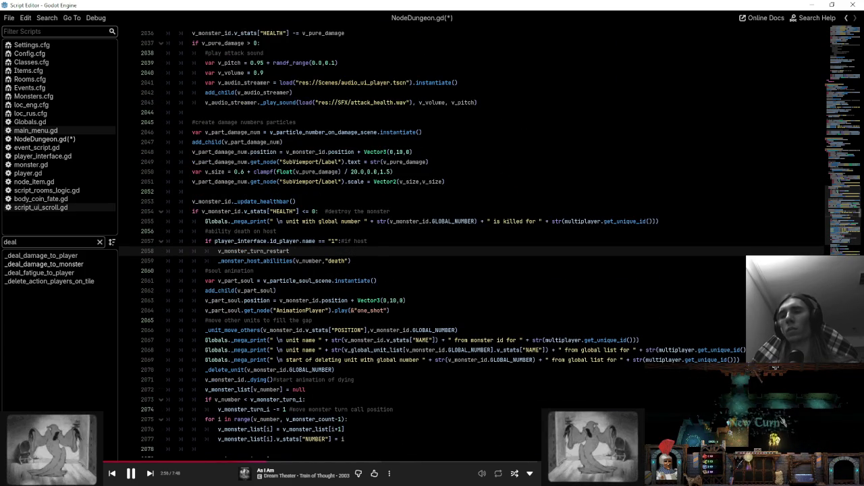
pyautogui.write(' = true #me sqrewd up')
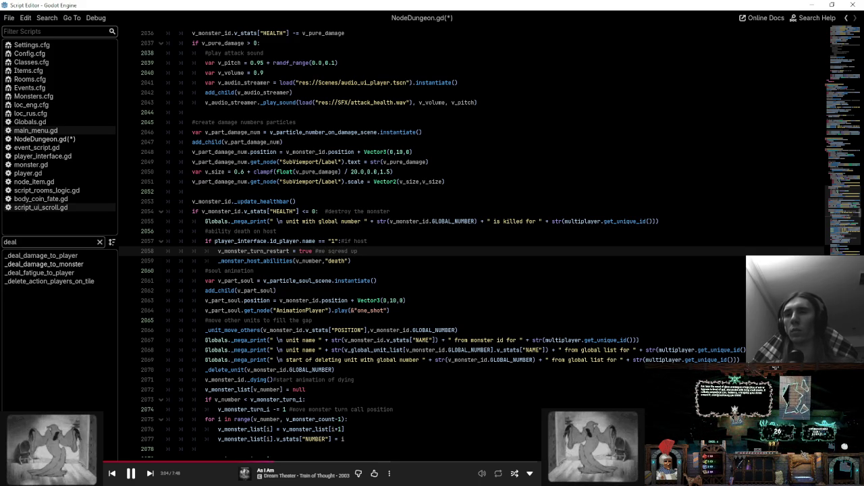
pyautogui.click(376, 260)
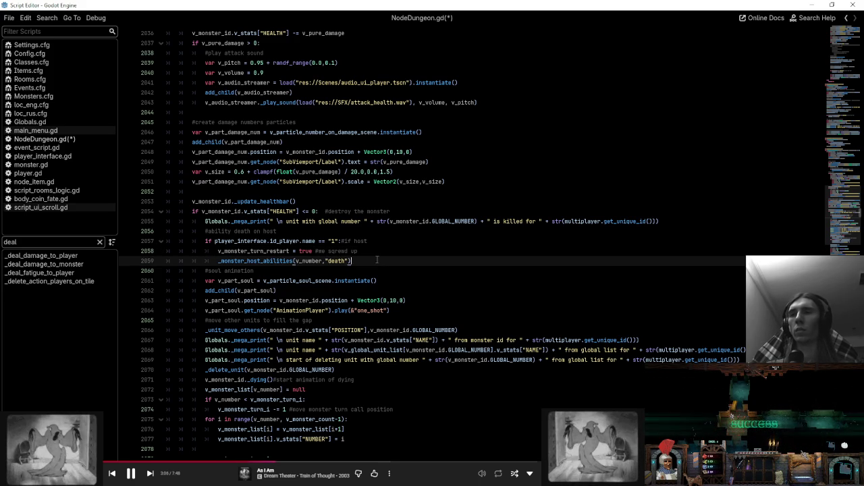
pyautogui.doubleClick(269, 252)
pyautogui.click(398, 251)
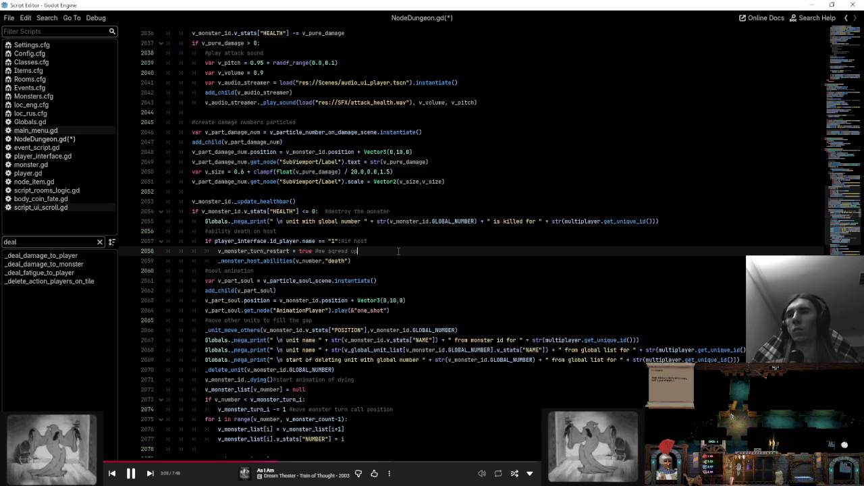
# - Finish the comment as '#we screwed up, restart the monster turn' after the assignment
pyautogui.click(100, 242)
pyautogui.click(392, 251)
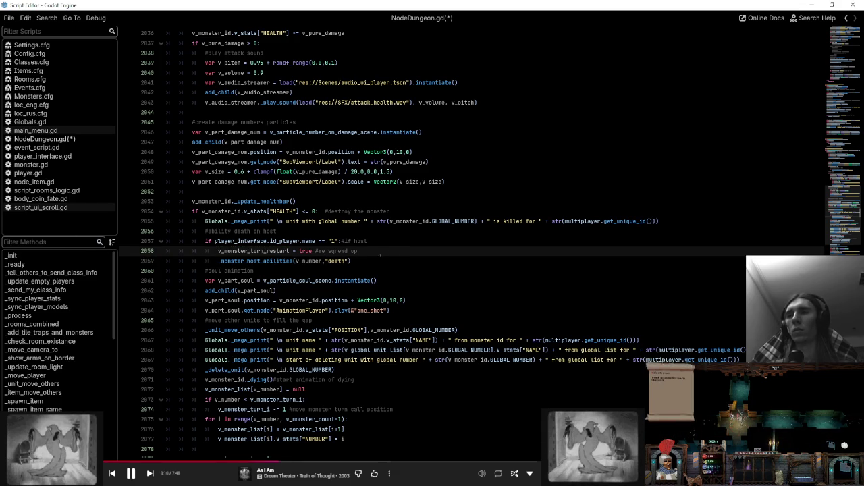
pyautogui.write(', restart the monst')
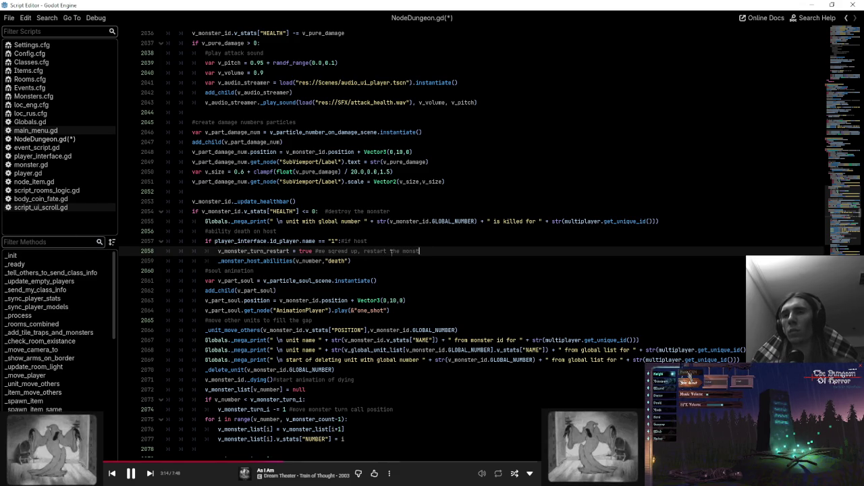
pyautogui.write('er turn')
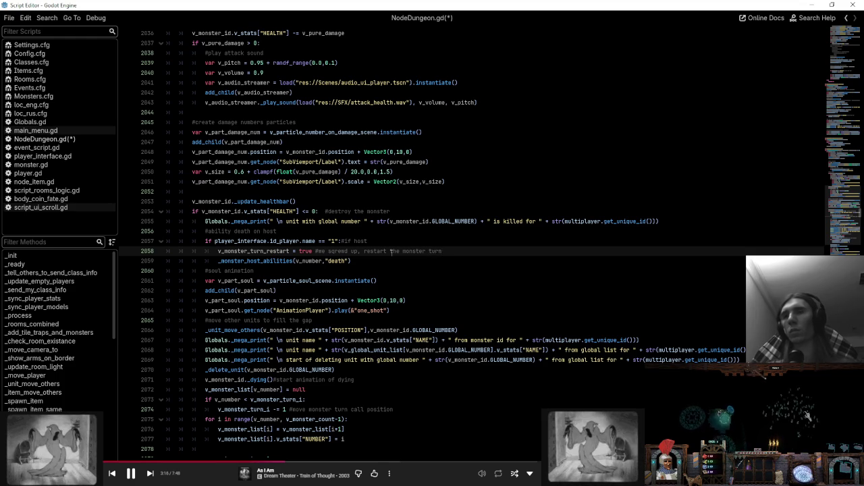
pyautogui.doubleClick(260, 252)
pyautogui.moveTo(260, 251)
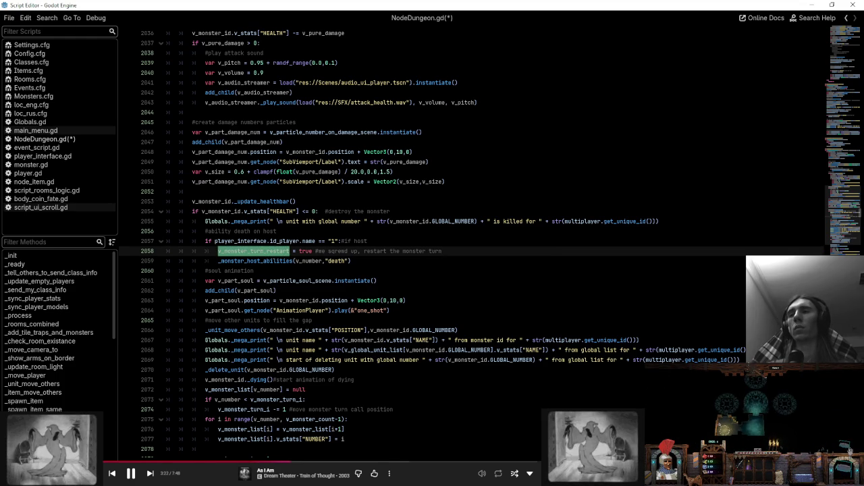
# - Insert an if line above the restart assignment and indent the assignment beneath it
pyautogui.click(416, 250)
pyautogui.hotkey('ctrl', 'shift', 'Return')
pyautogui.write('if')
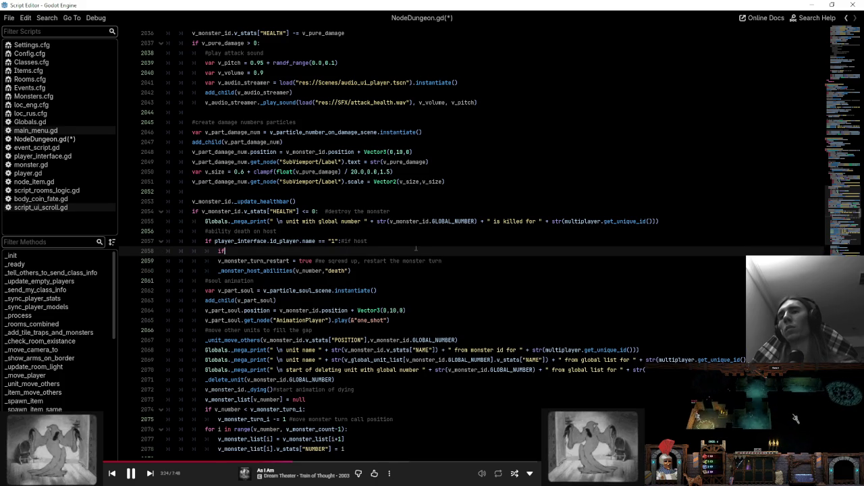
pyautogui.click(216, 261)
pyautogui.press('Tab')
pyautogui.click(295, 251)
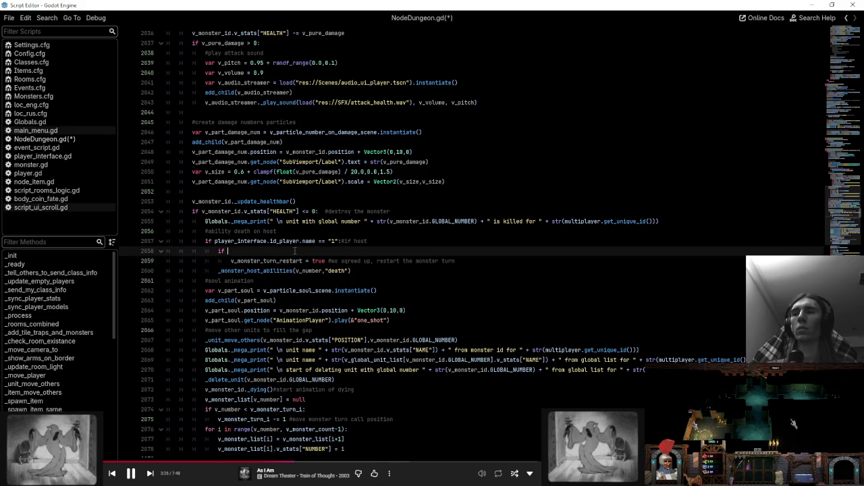
# - Look up where else v_start_monsters_turn is used in the script
pyautogui.click(71, 298)
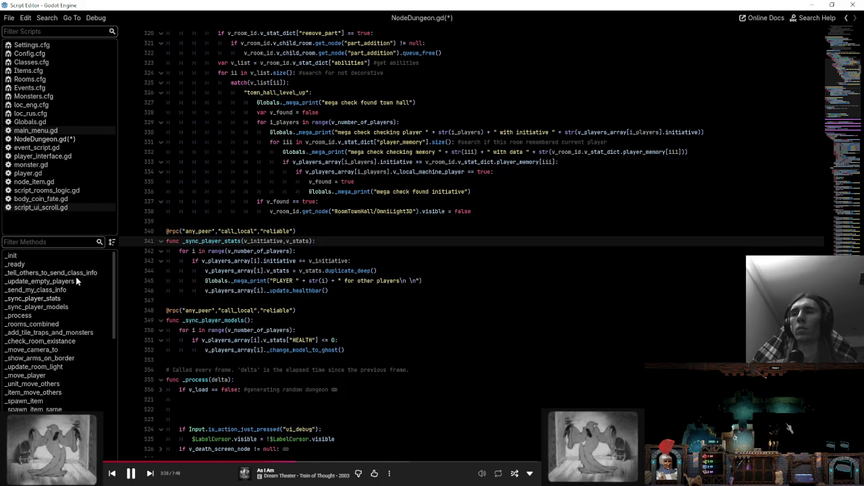
pyautogui.scroll(-3, 472, 243)
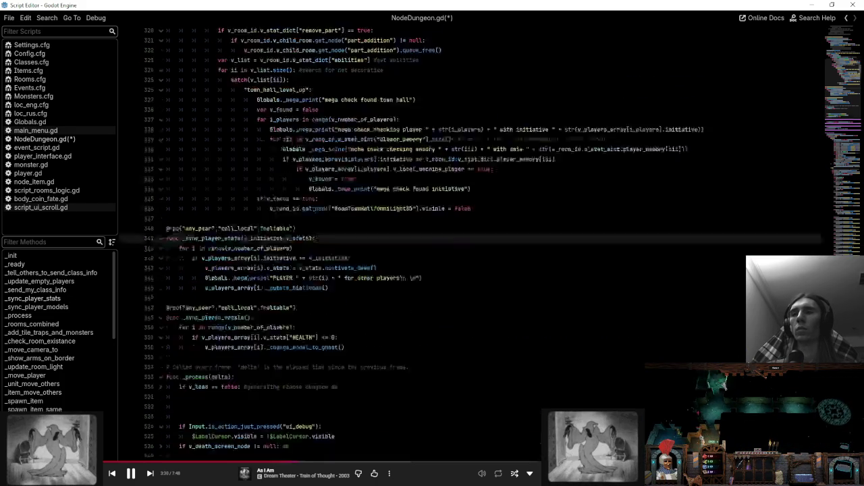
pyautogui.hotkey('alt', 'Left')
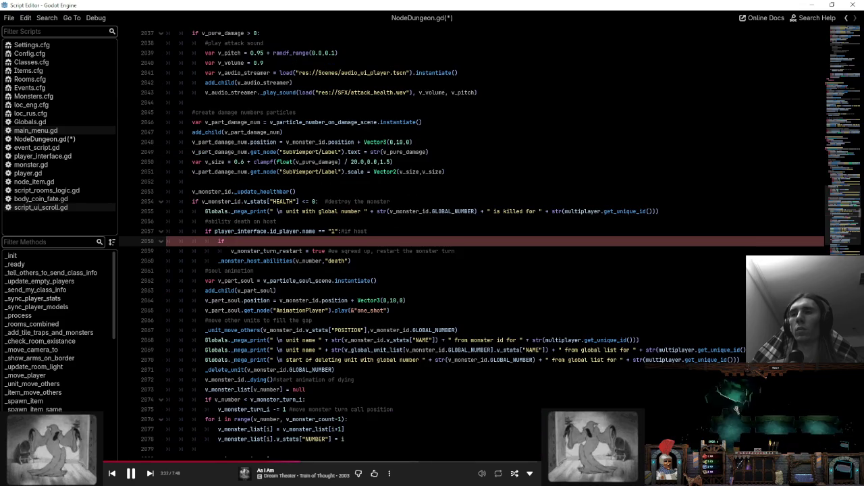
pyautogui.press('Up')
pyautogui.press('Up')
pyautogui.scroll(20, 473, 270)
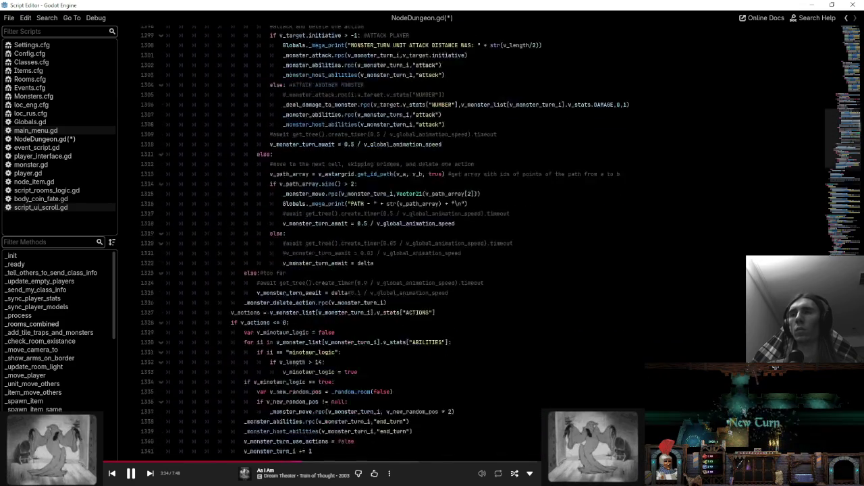
pyautogui.scroll(20, 473, 270)
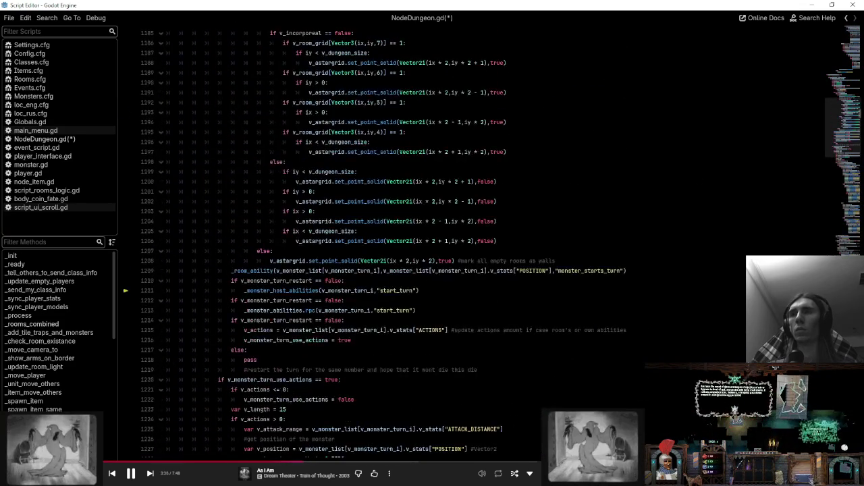
pyautogui.scroll(4, 473, 270)
pyautogui.doubleClick(223, 271)
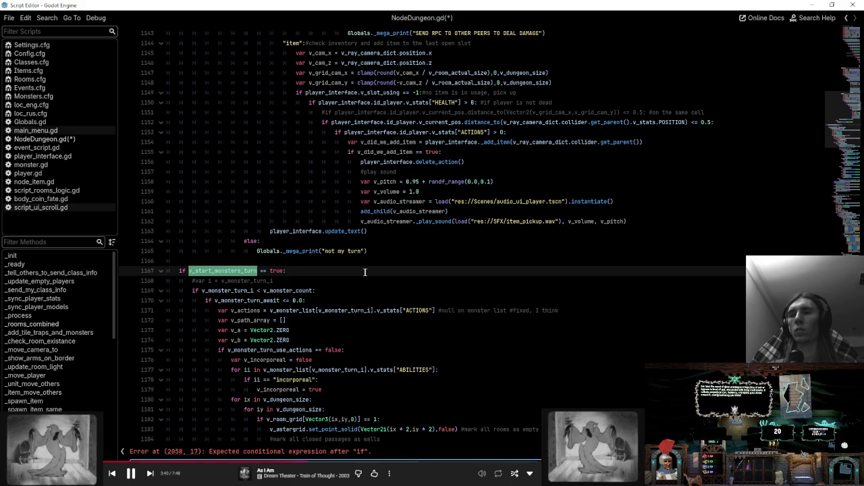
pyautogui.scroll(-2, 363, 272)
pyautogui.press('F3')
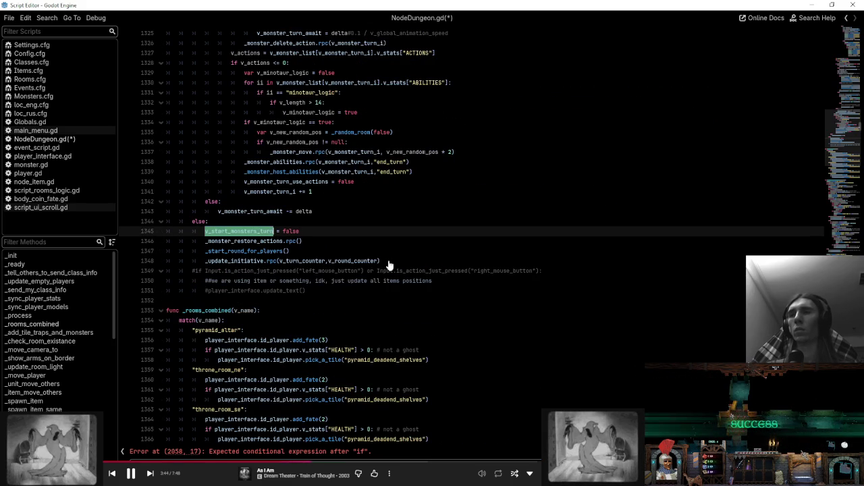
pyautogui.click(302, 241)
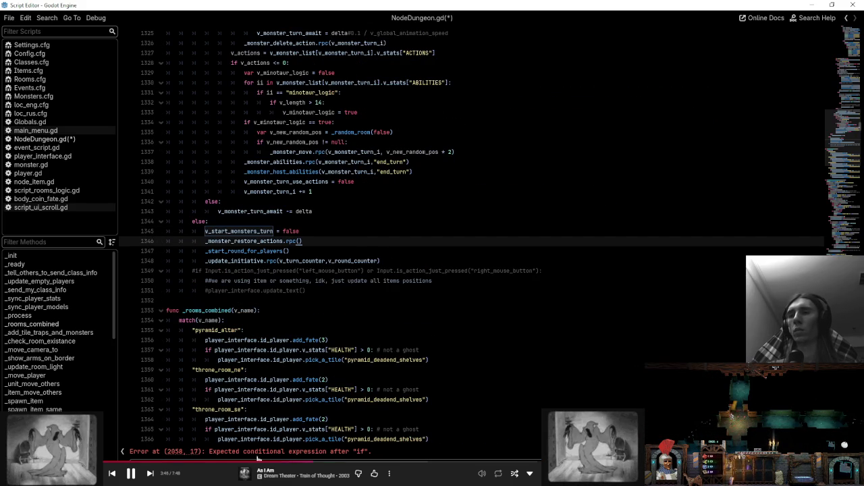
# - Complete the guard as 'if v_start_monsters_turn == true:' and copy both guarded lines
pyautogui.click(256, 452)
pyautogui.write('== true:')
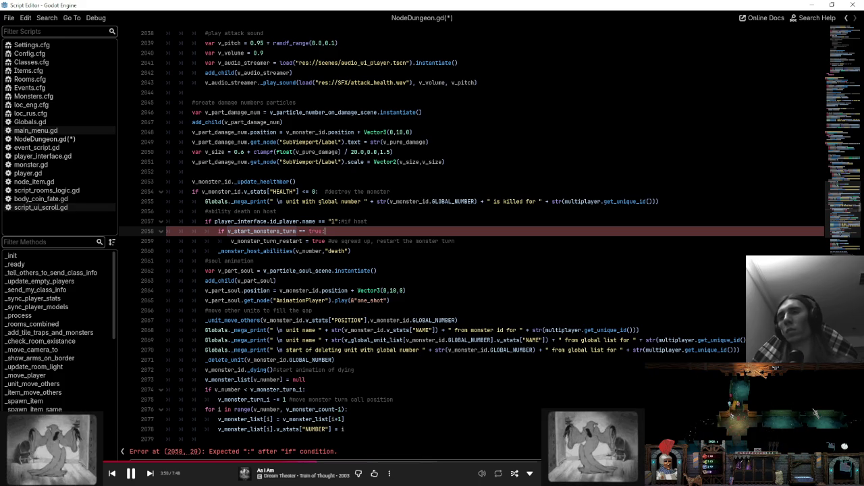
pyautogui.doubleClick(267, 242)
pyautogui.press('End')
pyautogui.hotkey('shift', 'Up')
pyautogui.hotkey('shift', 'Up')
# - Move to the area-attack code to find where the guard also applies
pyautogui.scroll(-1, 472, 234)
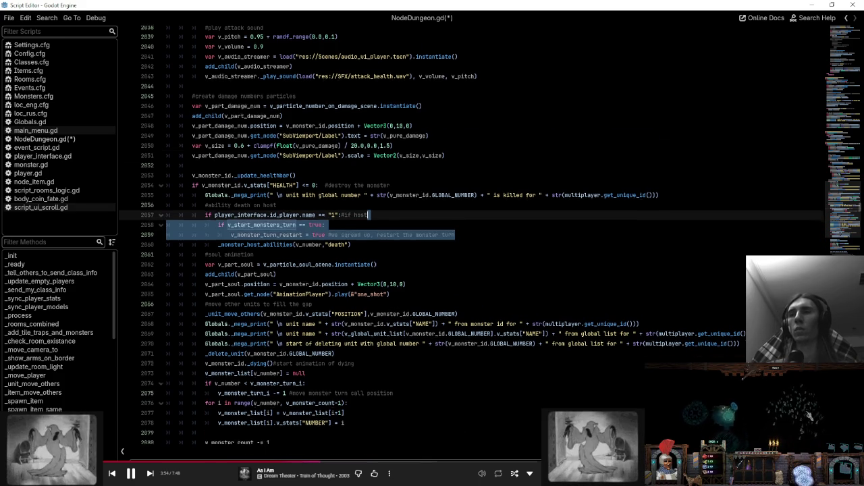
pyautogui.scroll(-20, 471, 236)
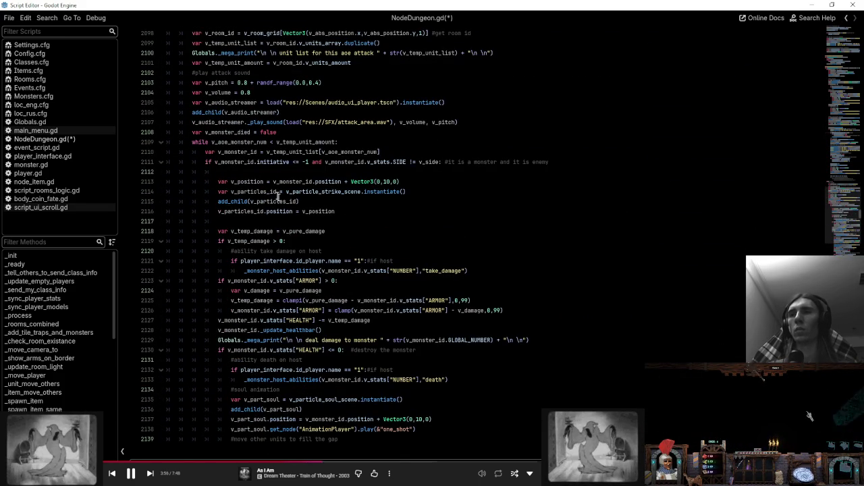
pyautogui.click(328, 202)
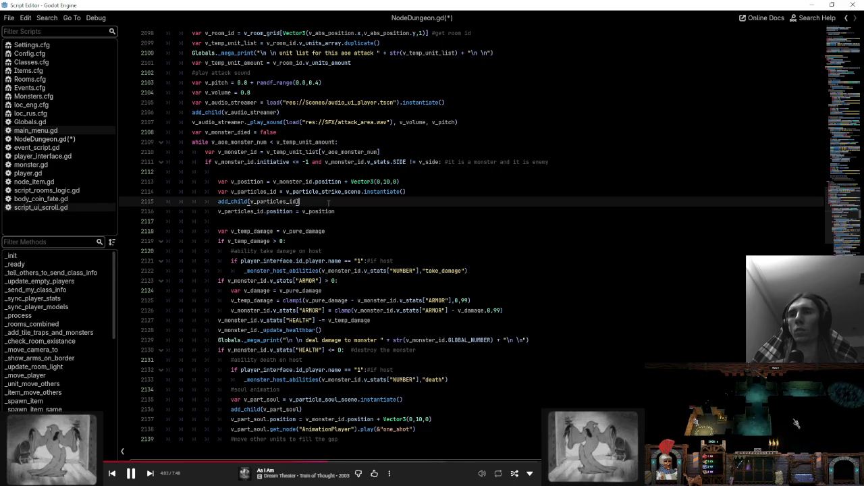
pyautogui.scroll(-2, 329, 202)
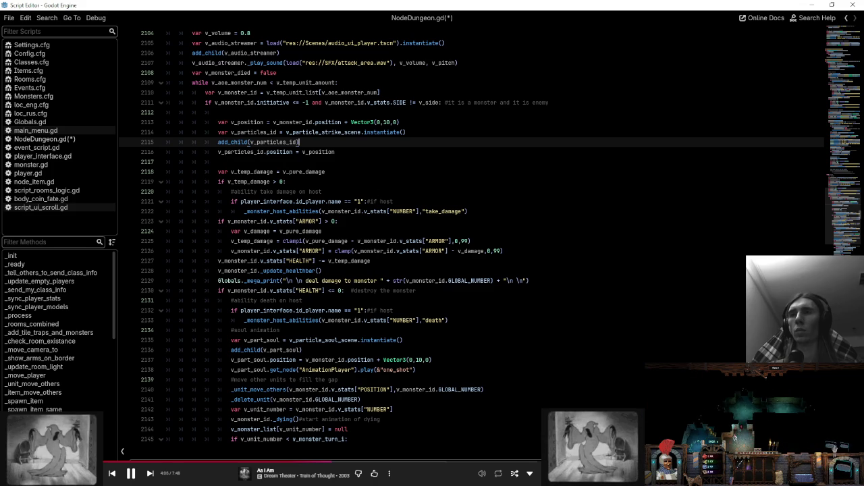
pyautogui.scroll(9, 472, 236)
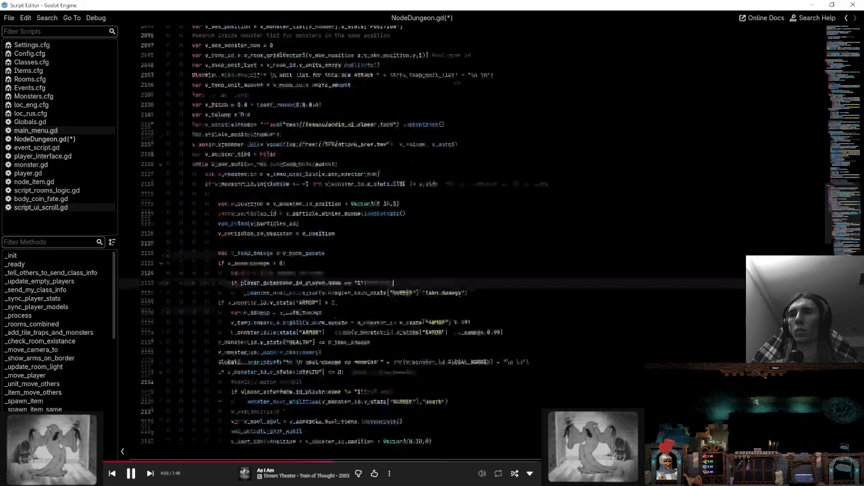
# - Paste the guarded restart lines on a new line below the area-attack host check
pyautogui.scroll(8, 367, 161)
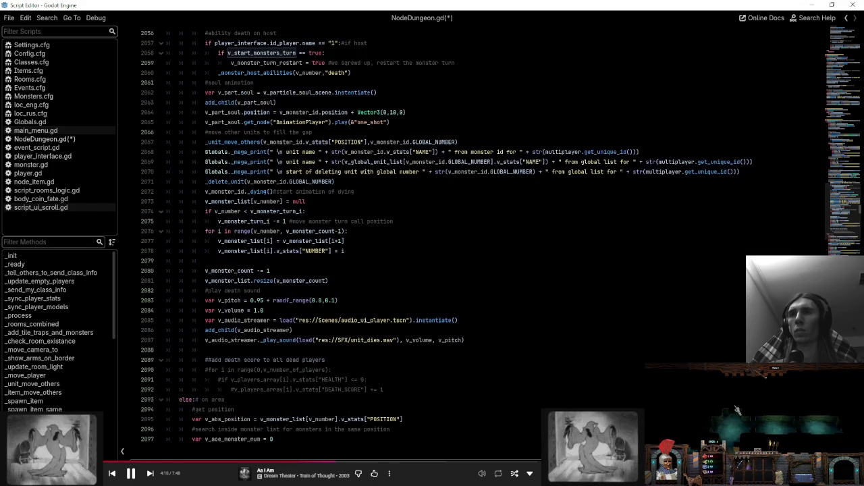
pyautogui.click(332, 113)
pyautogui.scroll(-20, 332, 119)
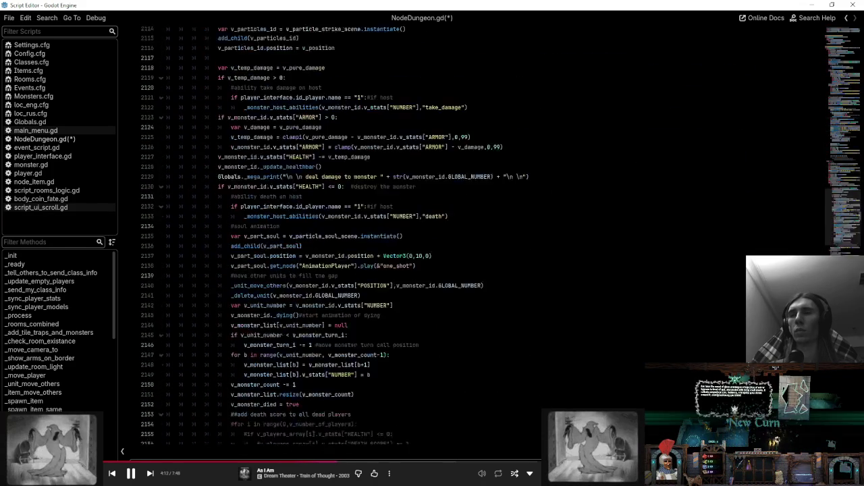
pyautogui.click(439, 192)
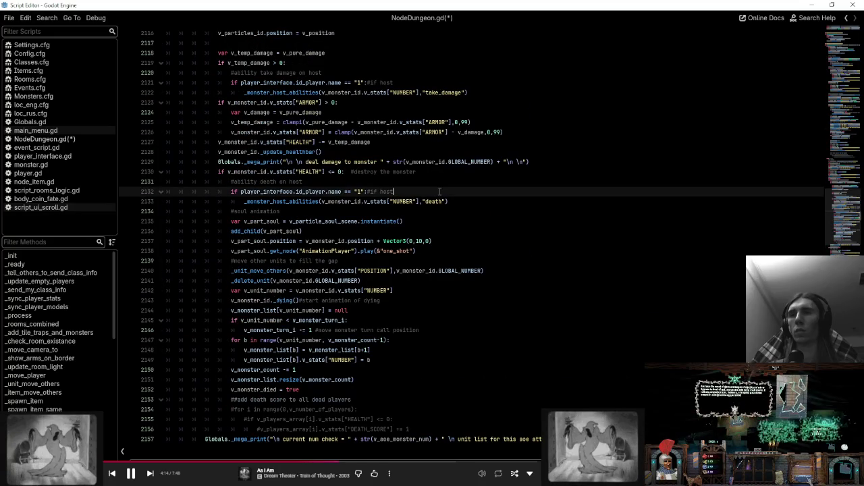
pyautogui.press('Return')
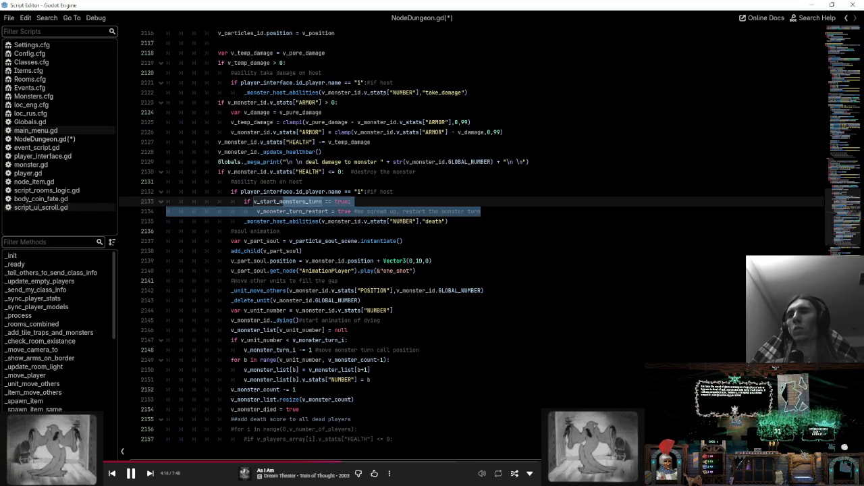
pyautogui.hotkey('ctrl', 'v')
# - Replace the colon after true with a v_monster_id.v_stats["NUMBER"] == comparison on line 2133
pyautogui.scroll(4, 436, 192)
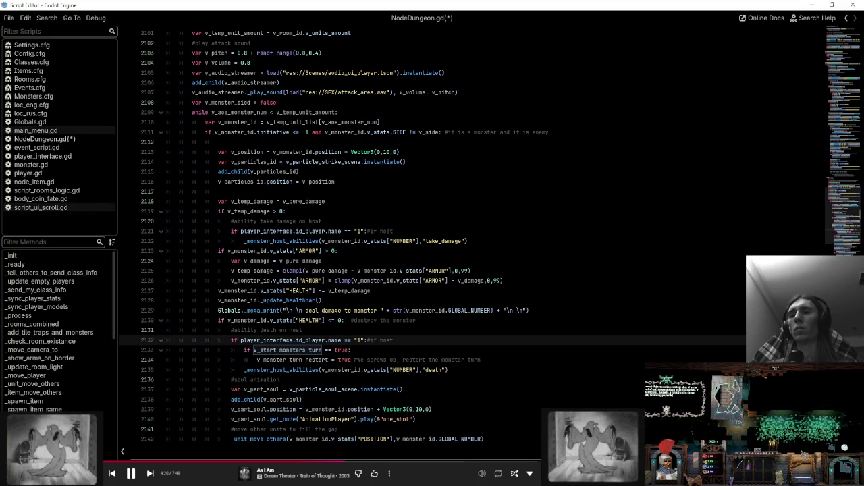
pyautogui.click(490, 350)
pyautogui.press('BackSpace')
pyautogui.write('#nd')
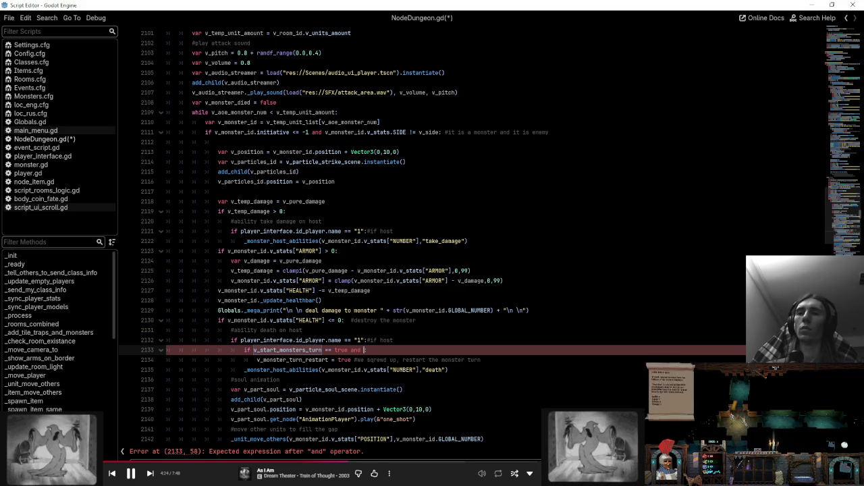
pyautogui.scroll(2, 349, 152)
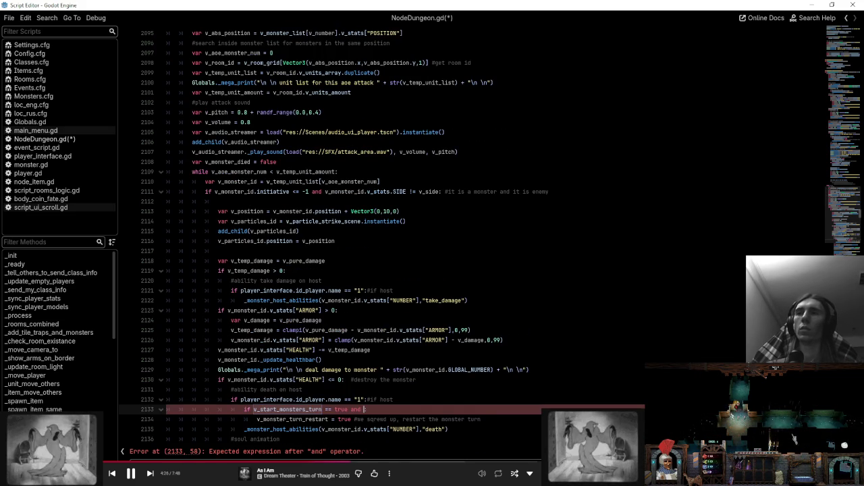
pyautogui.doubleClick(236, 182)
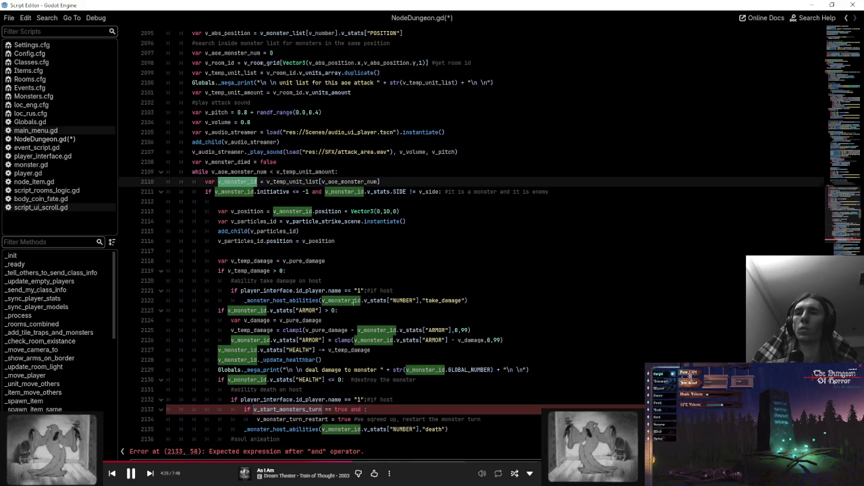
pyautogui.doubleClick(338, 300)
pyautogui.keyDown('shift'); pyautogui.click(419, 300); pyautogui.keyUp('shift')
pyautogui.hotkey('ctrl', 'c')
pyautogui.click(363, 409)
pyautogui.hotkey('ctrl', 'v')
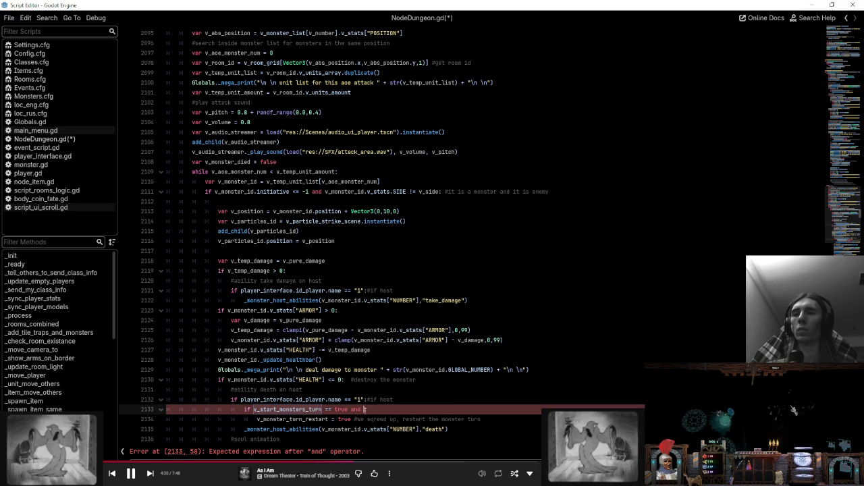
pyautogui.write('== :')
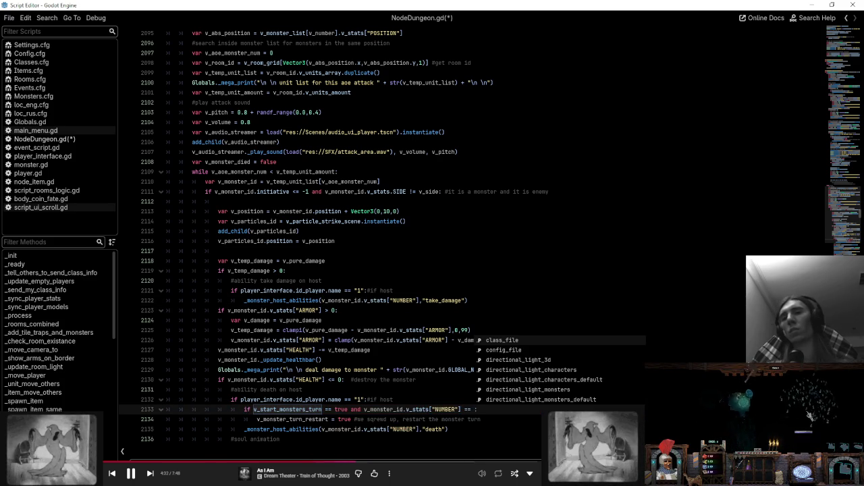
# - Review where v_monster_turn_i is used, starting from _init and _rooms_combined
pyautogui.click(71, 254)
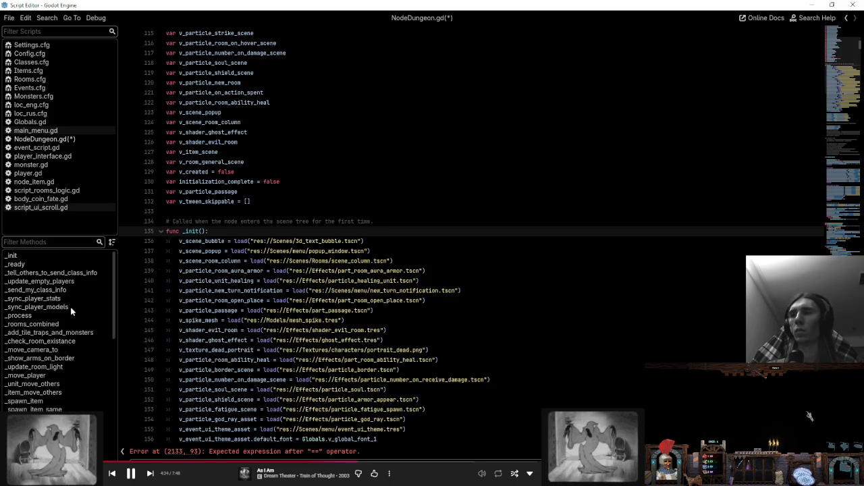
pyautogui.click(32, 324)
pyautogui.scroll(15, 338, 237)
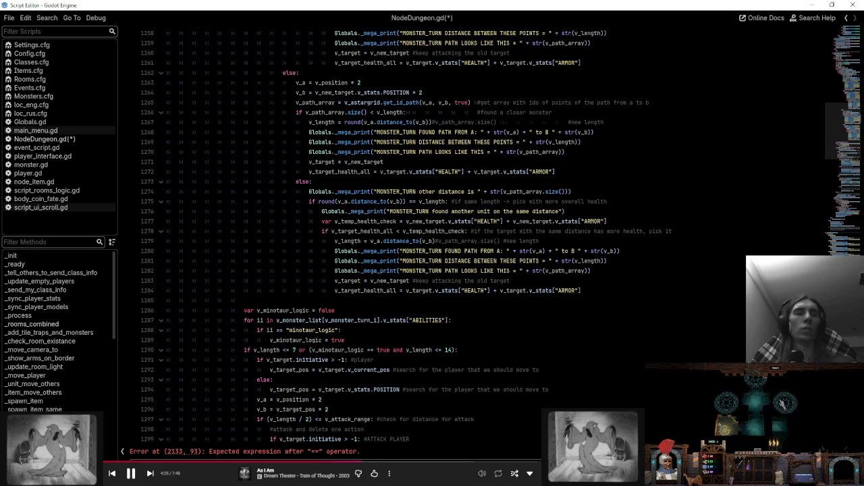
pyautogui.scroll(12, 432, 236)
pyautogui.scroll(10, 432, 236)
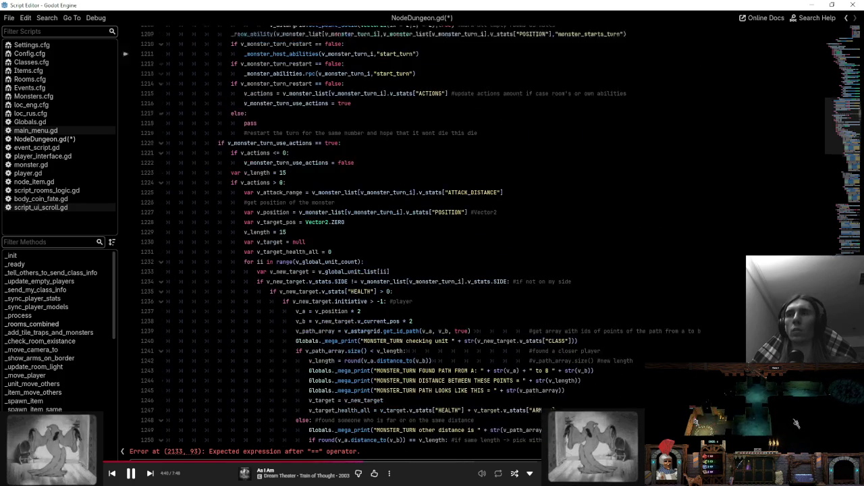
pyautogui.scroll(8, 432, 236)
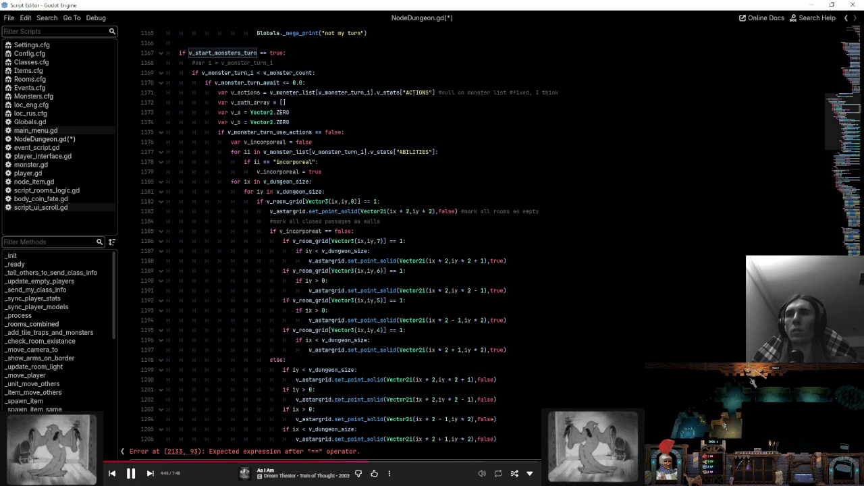
pyautogui.doubleClick(231, 73)
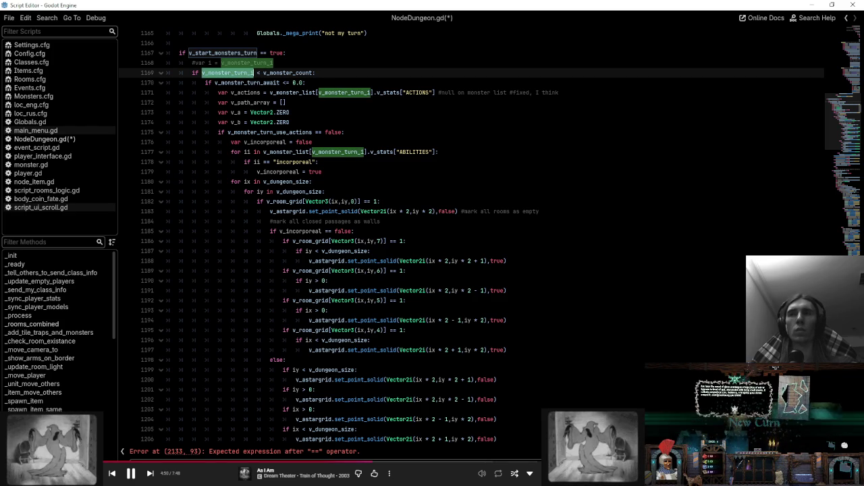
pyautogui.click(521, 241)
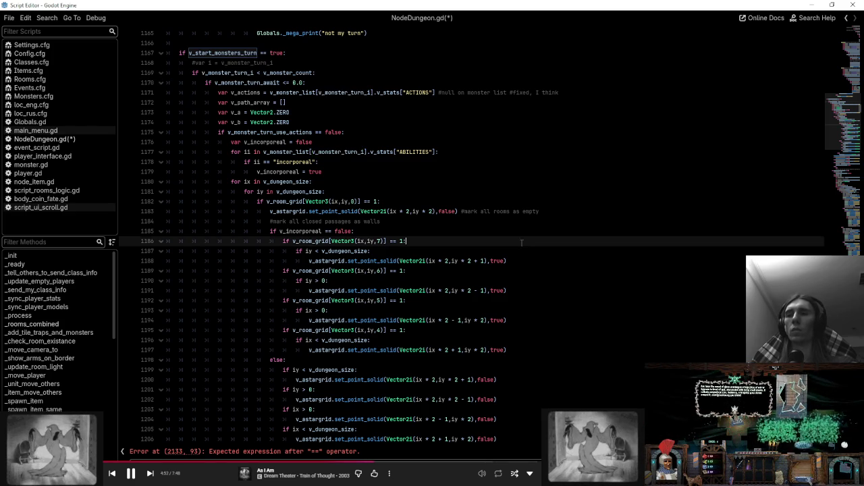
# - Add the missing colon after v_monster_turn_i on line 2133 and check lines 2133–2134
pyautogui.click(356, 455)
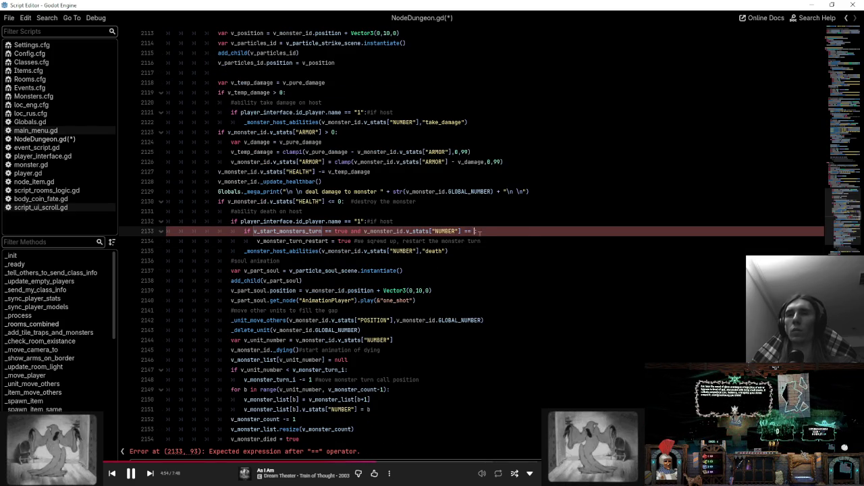
pyautogui.write(':')
pyautogui.click(542, 262)
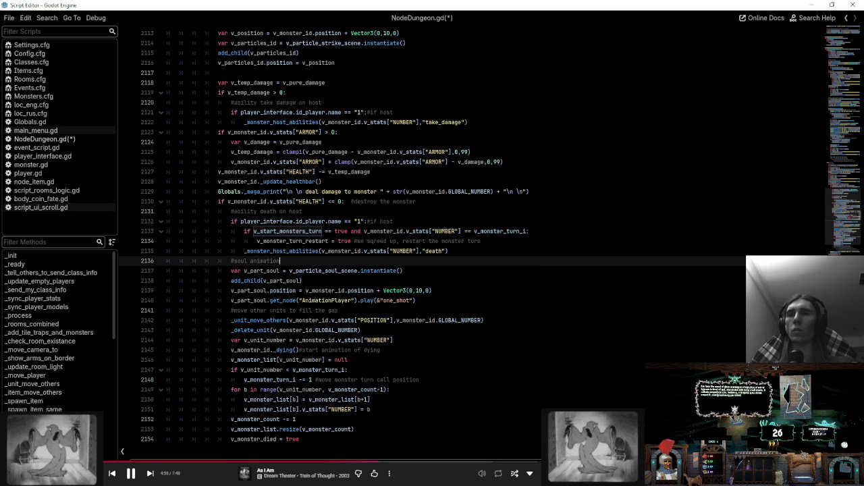
pyautogui.click(549, 233)
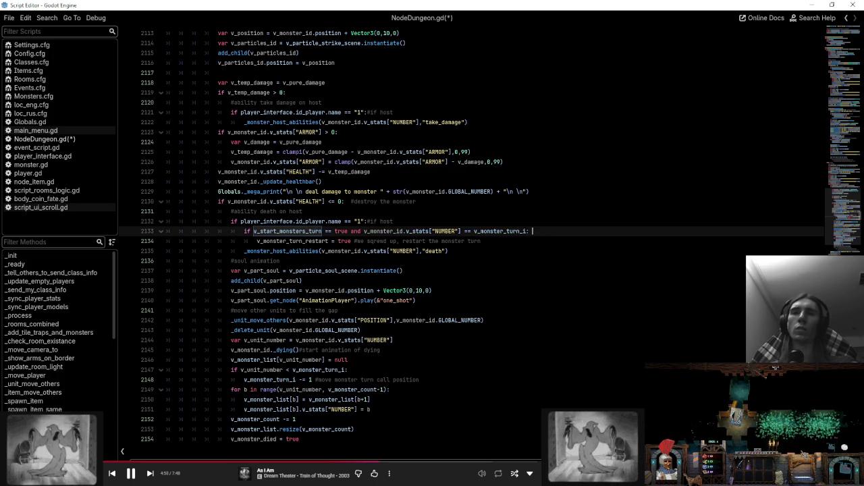
pyautogui.click(541, 242)
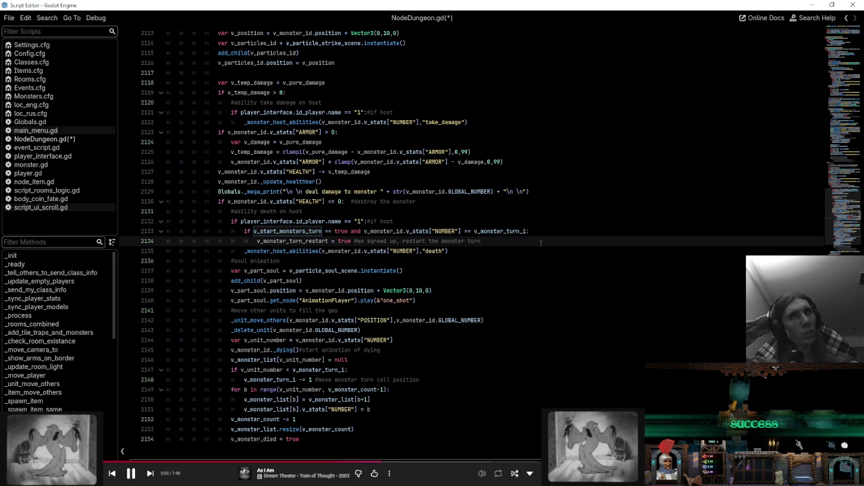
pyautogui.click(404, 231)
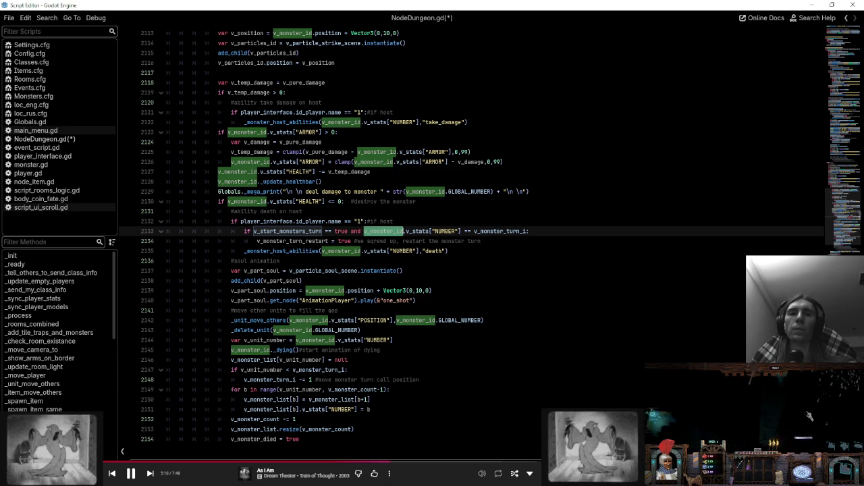
# - Inspect the restart check around lines 1210–1211 in _rooms_combined
pyautogui.click(41, 324)
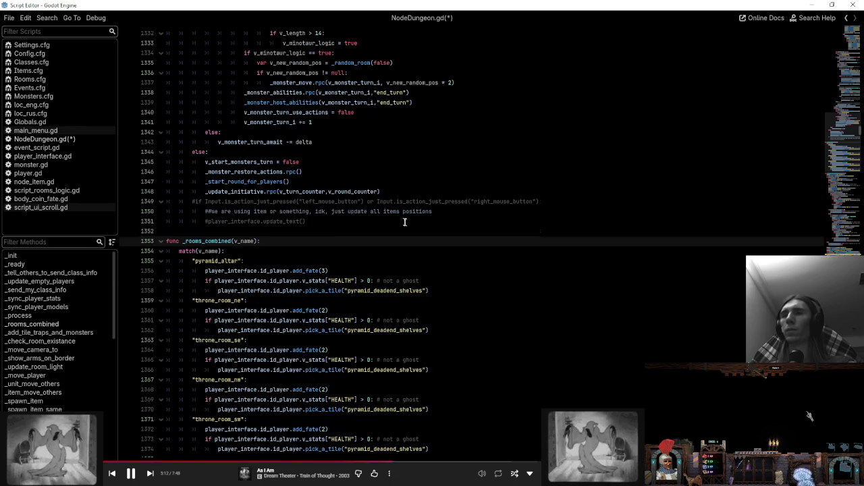
pyautogui.scroll(20, 810, 417)
pyautogui.scroll(15, 385, 303)
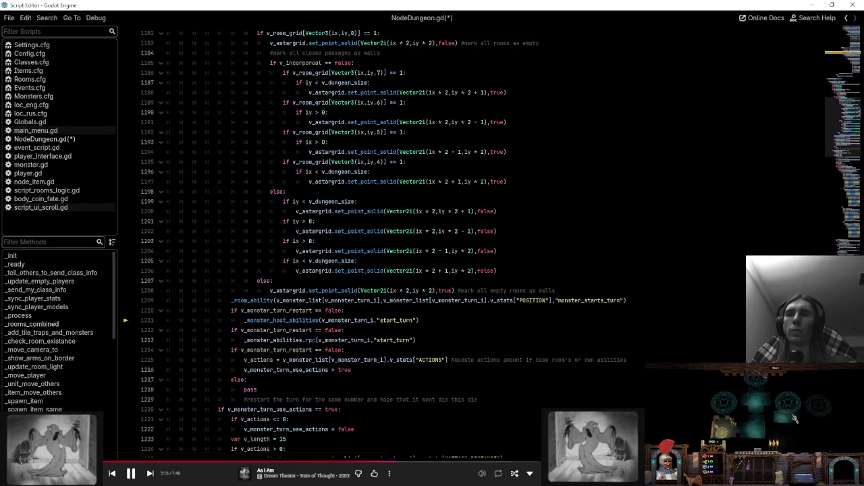
pyautogui.click(554, 310)
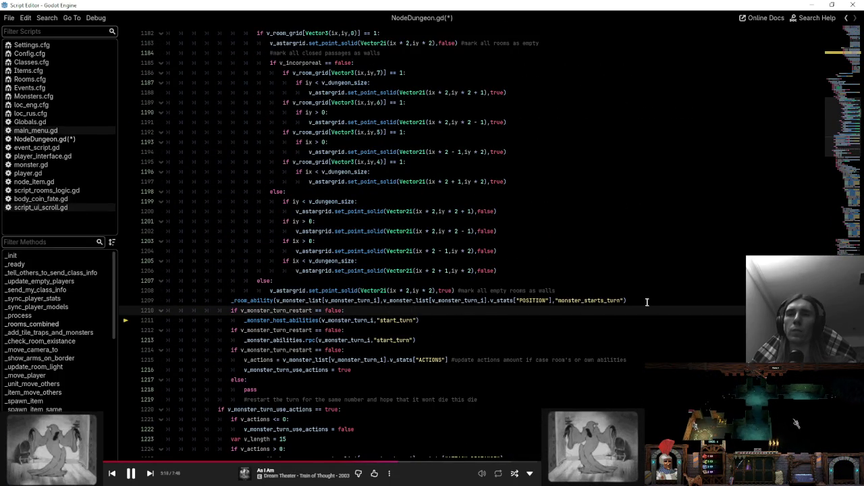
pyautogui.hotkey('shift', 'Up')
pyautogui.click(555, 318)
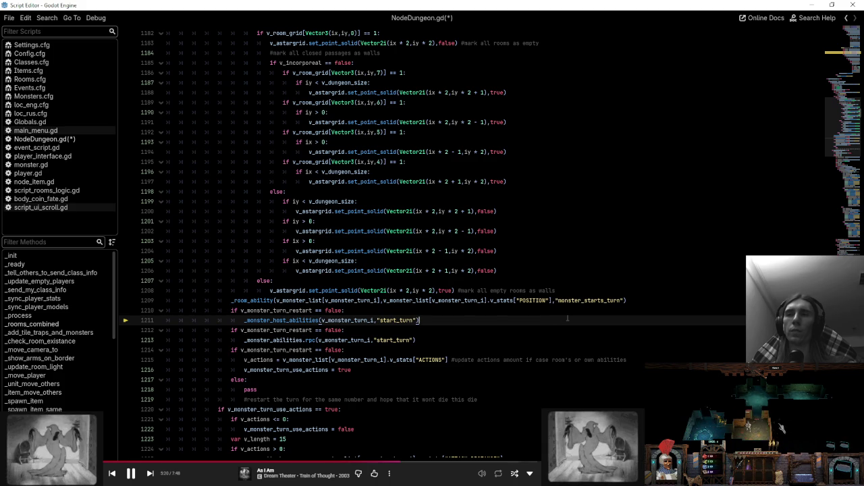
pyautogui.scroll(4, 569, 319)
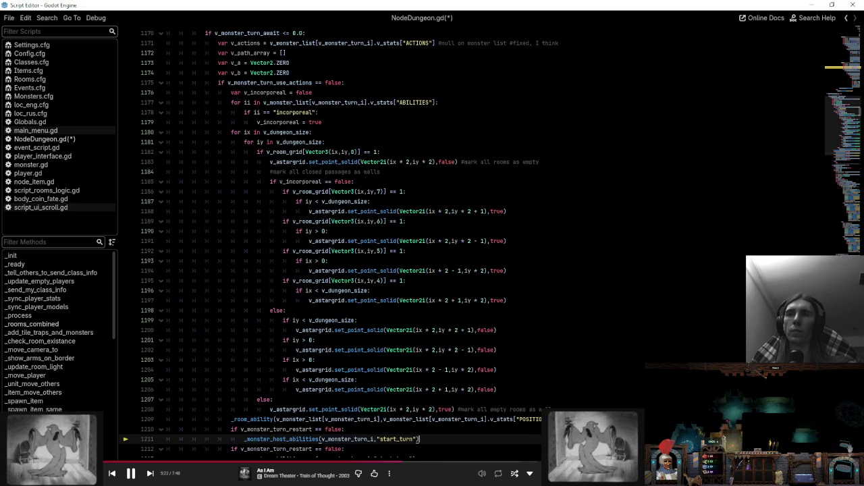
pyautogui.scroll(-10, 471, 243)
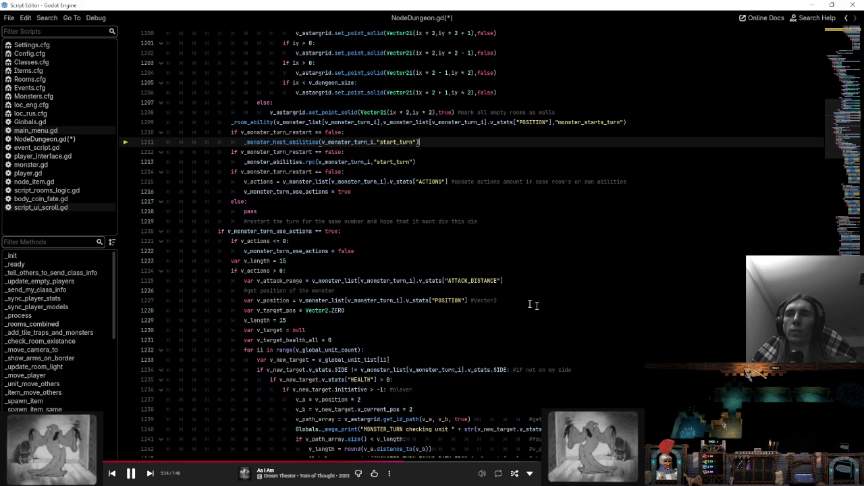
# - Highlight uses of v_monster_turn_use_actions to locate its check on line 1175
pyautogui.doubleClick(283, 231)
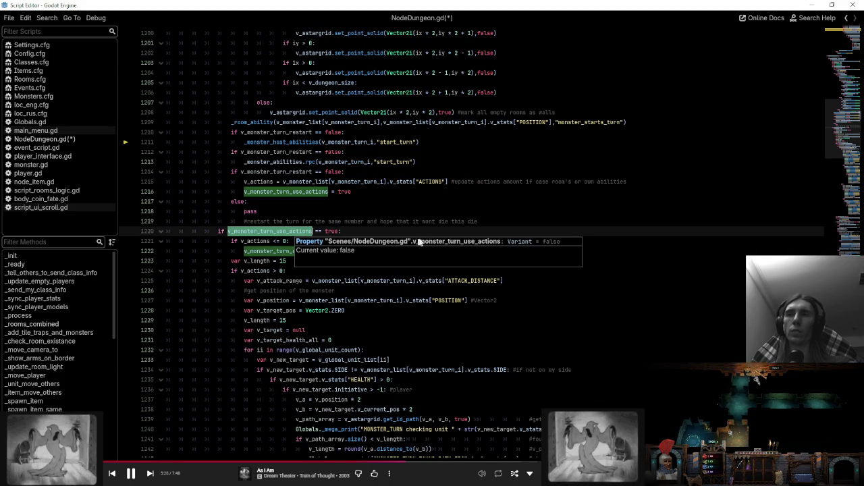
pyautogui.press('Up')
pyautogui.press('Up')
pyautogui.press('Up')
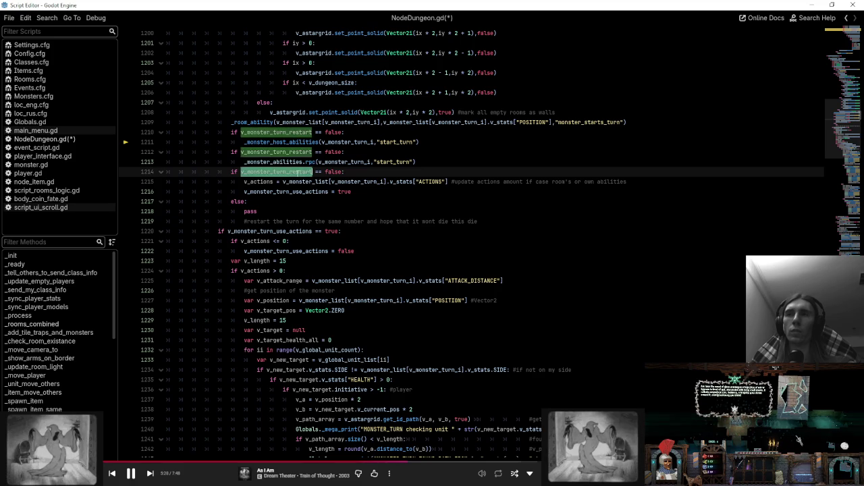
pyautogui.scroll(12, 395, 232)
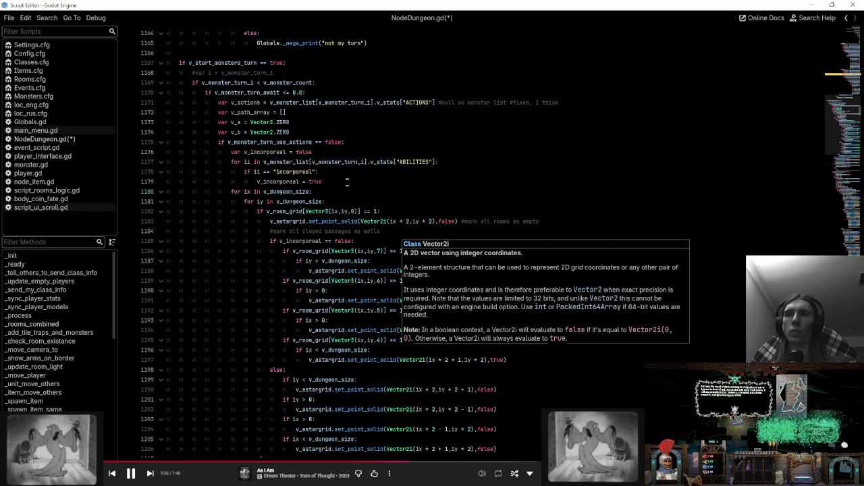
pyautogui.scroll(-5, 346, 324)
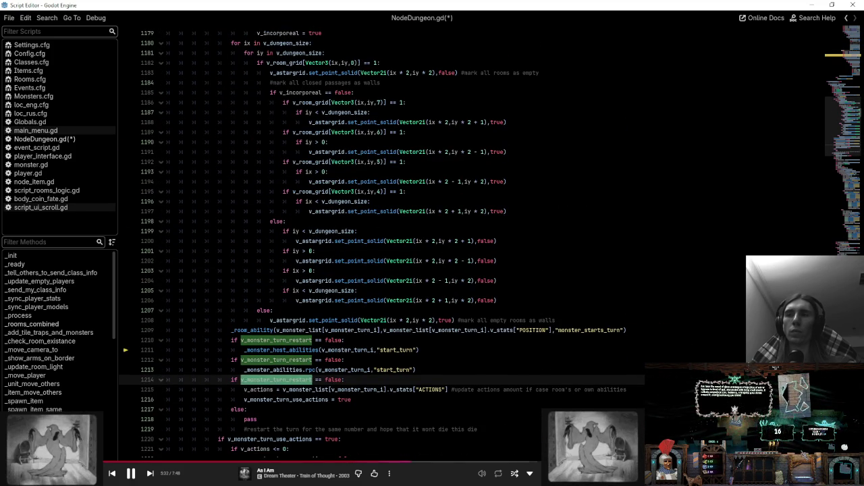
pyautogui.scroll(5, 337, 345)
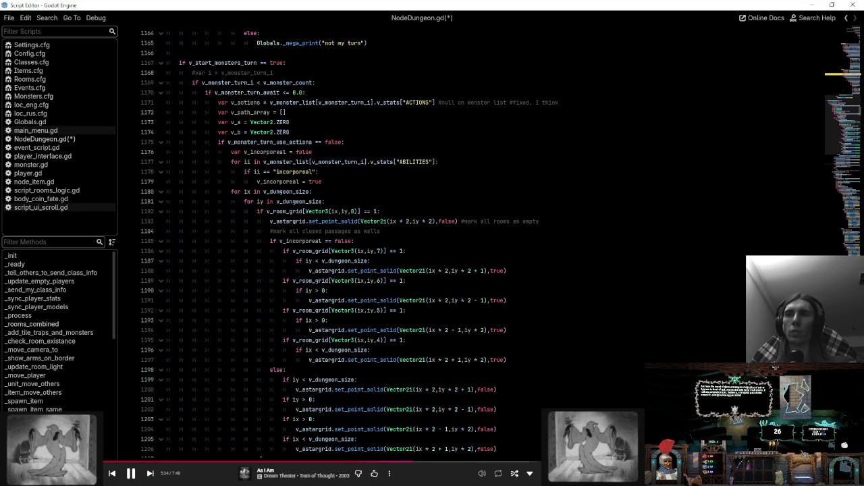
pyautogui.doubleClick(283, 142)
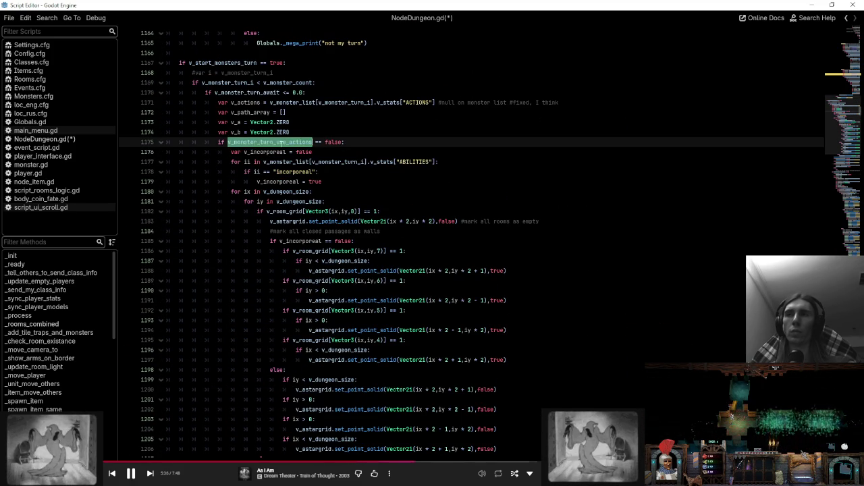
pyautogui.scroll(-5, 283, 142)
pyautogui.scroll(2, 472, 243)
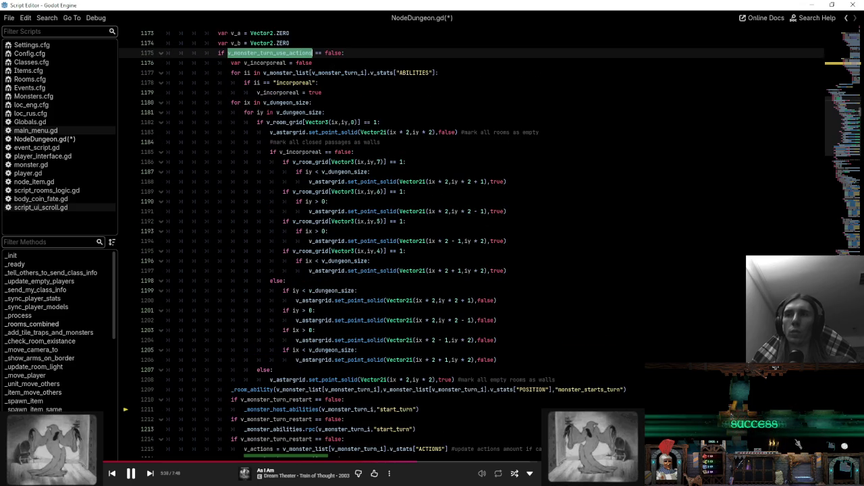
pyautogui.scroll(-4, 277, 328)
pyautogui.scroll(6, 282, 351)
pyautogui.scroll(-4, 337, 270)
pyautogui.scroll(1, 338, 270)
pyautogui.scroll(3, 353, 225)
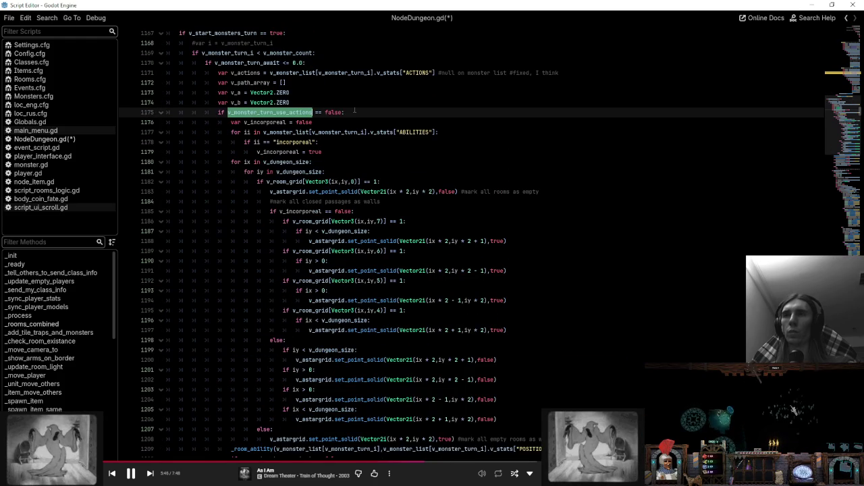
# - Insert v_monster_turn_restart = false as the first line inside the line-1175 block
pyautogui.click(354, 111)
pyautogui.press('Return')
pyautogui.write('v_monster_turn_restart ')
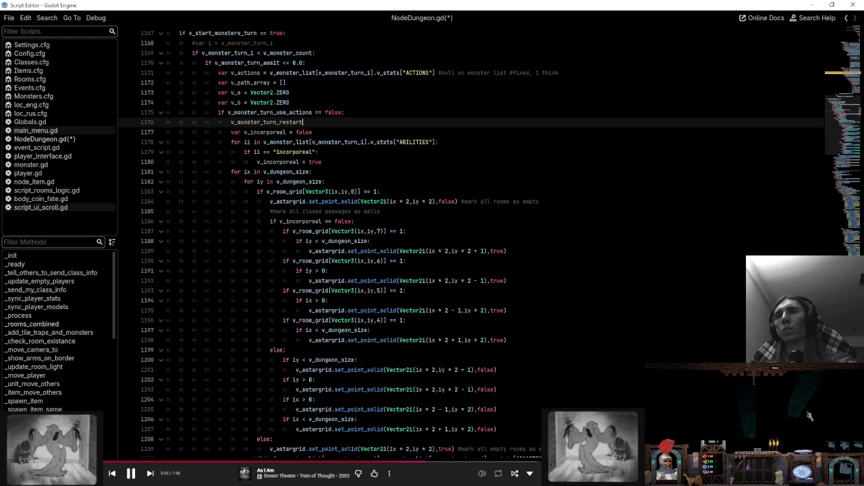
pyautogui.write('= false')
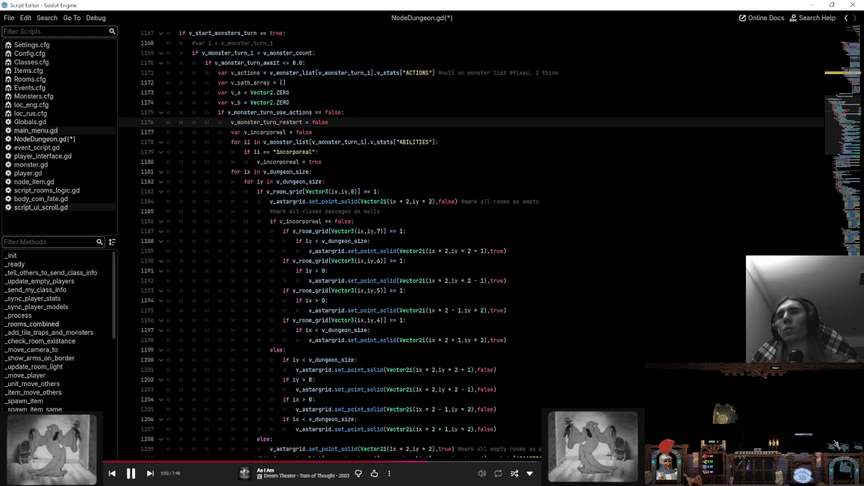
pyautogui.scroll(-10, 472, 243)
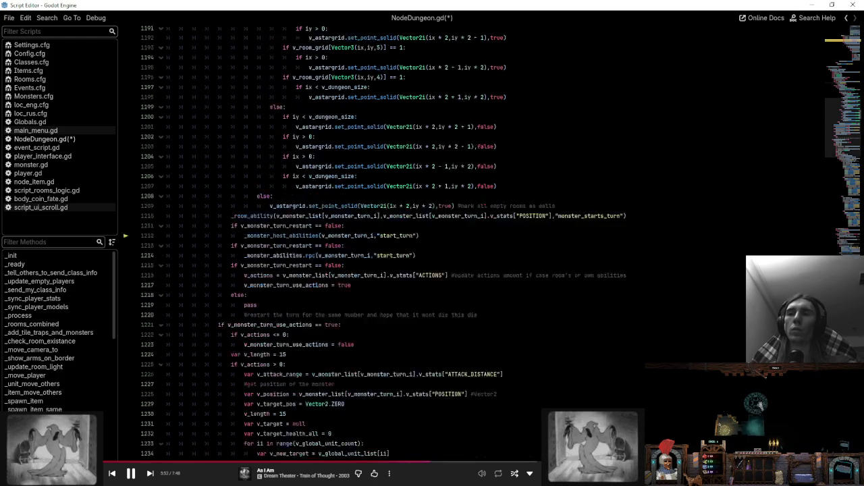
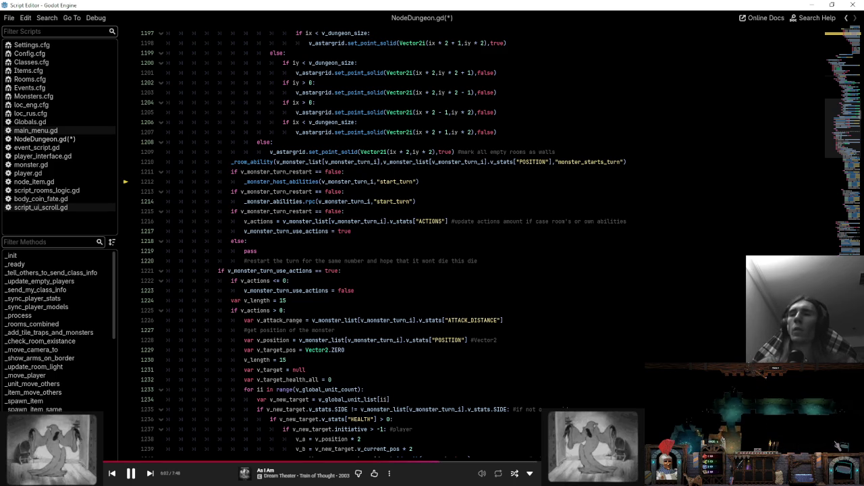
# - Review the use-actions, zero-actions and v_length lines and highlight v_actions and v_new_target uses
pyautogui.scroll(-3, 364, 233)
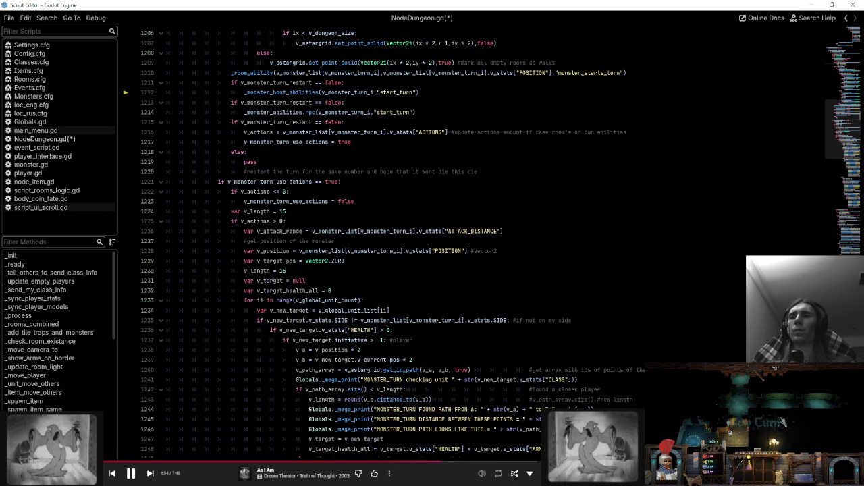
pyautogui.click(292, 181)
pyautogui.click(380, 194)
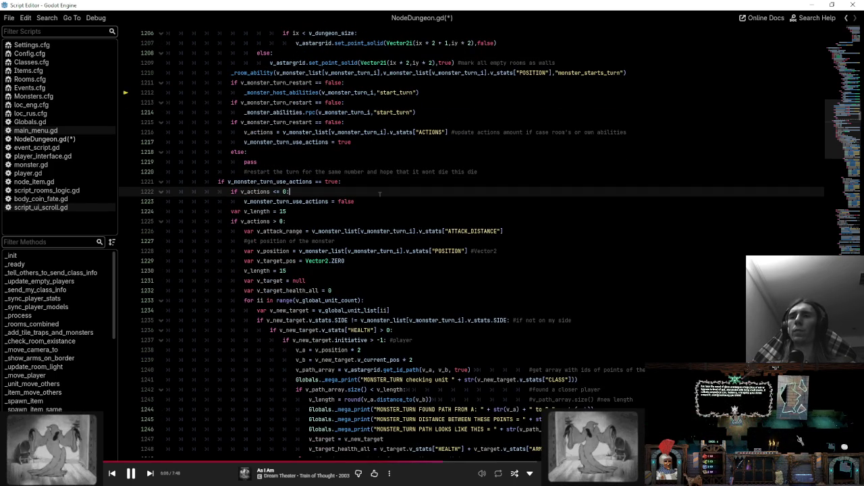
pyautogui.click(397, 210)
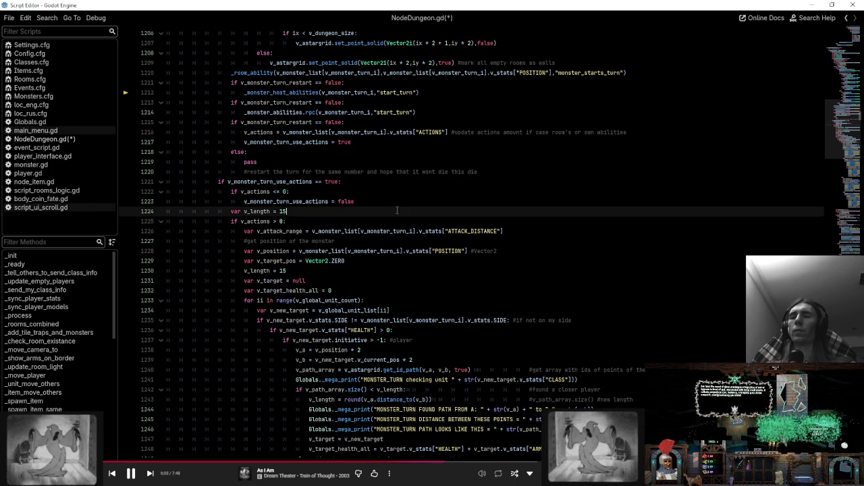
pyautogui.scroll(-2, 473, 243)
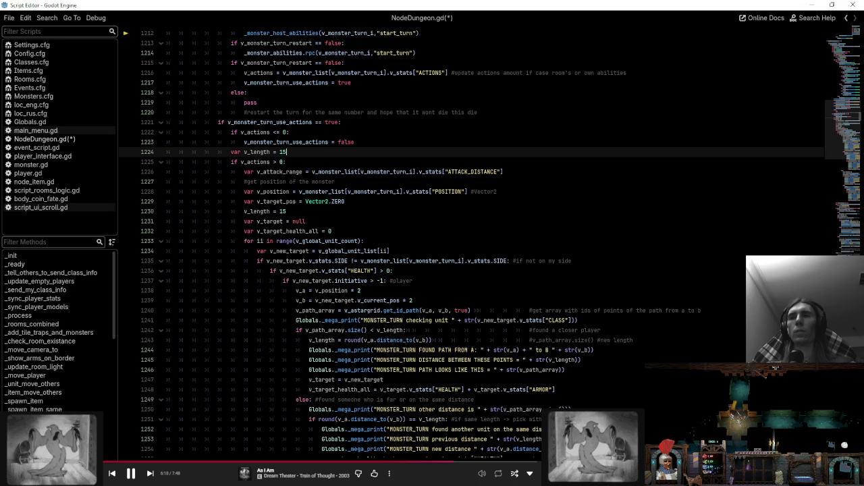
pyautogui.click(497, 191)
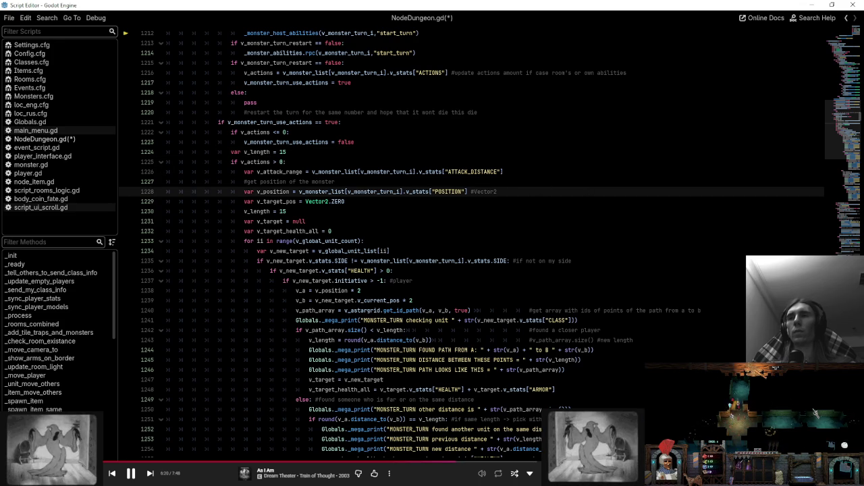
pyautogui.doubleClick(255, 162)
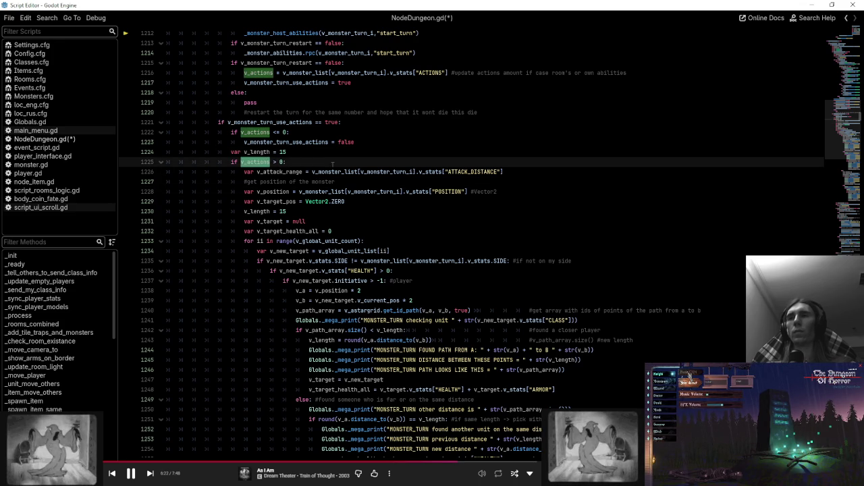
pyautogui.scroll(-3, 332, 164)
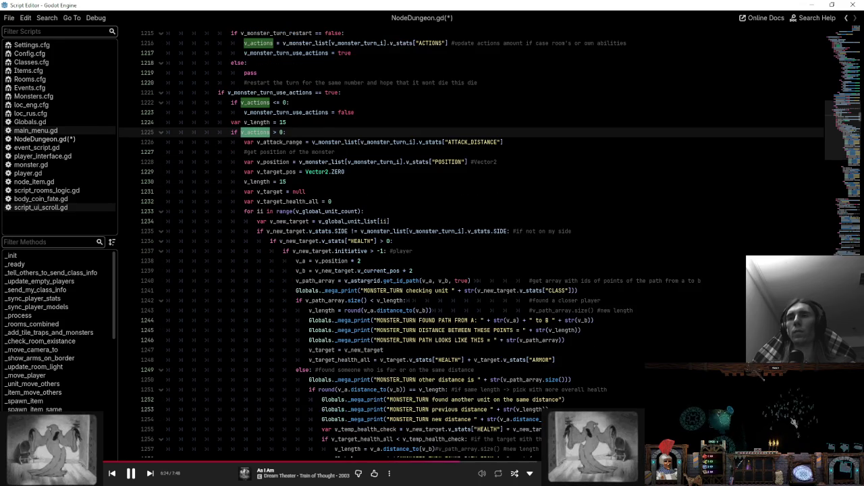
pyautogui.doubleClick(297, 182)
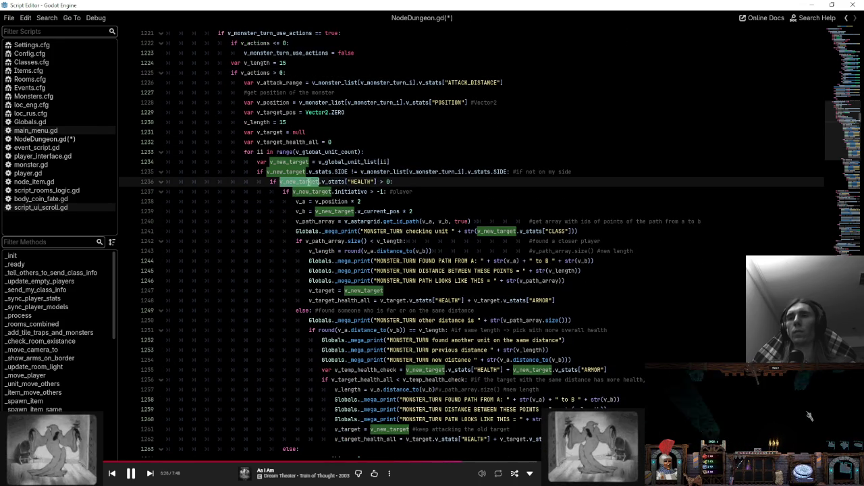
# - Scroll down to inspect the _monster_abilities calls and the _monster_attack call on line 1302
pyautogui.scroll(-1, 297, 182)
pyautogui.scroll(-10, 329, 160)
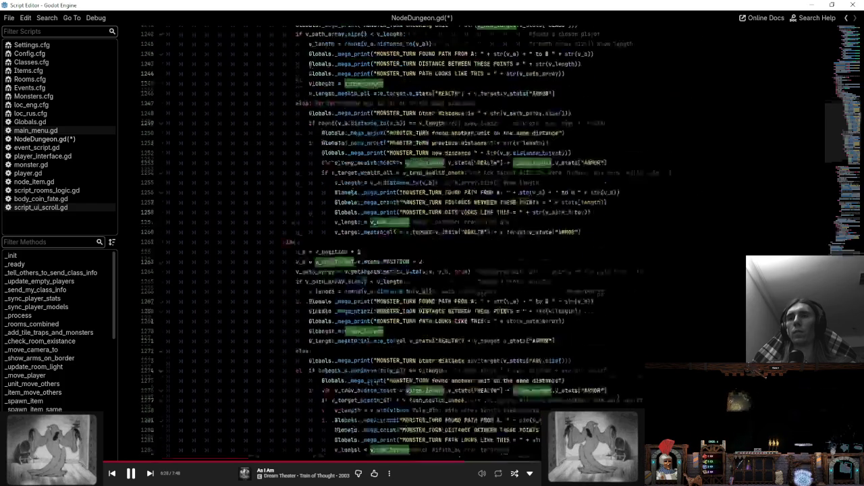
pyautogui.scroll(1, 337, 163)
pyautogui.scroll(-4, 341, 165)
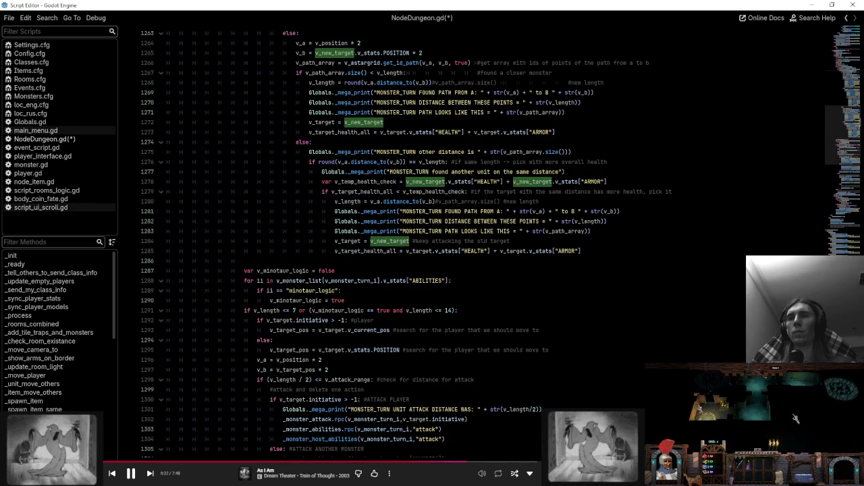
pyautogui.scroll(-4, 796, 422)
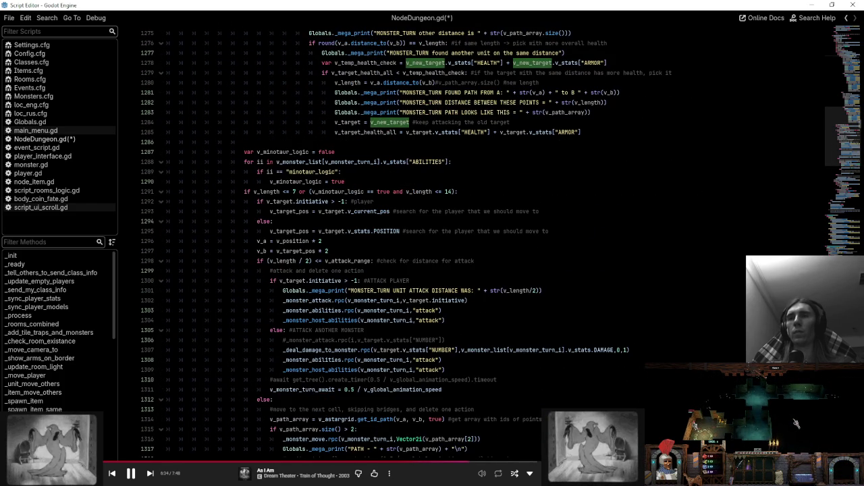
pyautogui.scroll(-3, 790, 424)
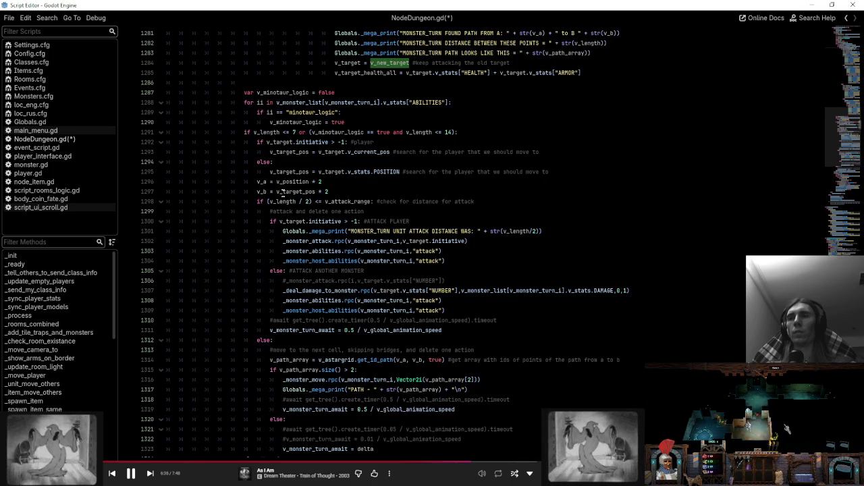
pyautogui.click(307, 212)
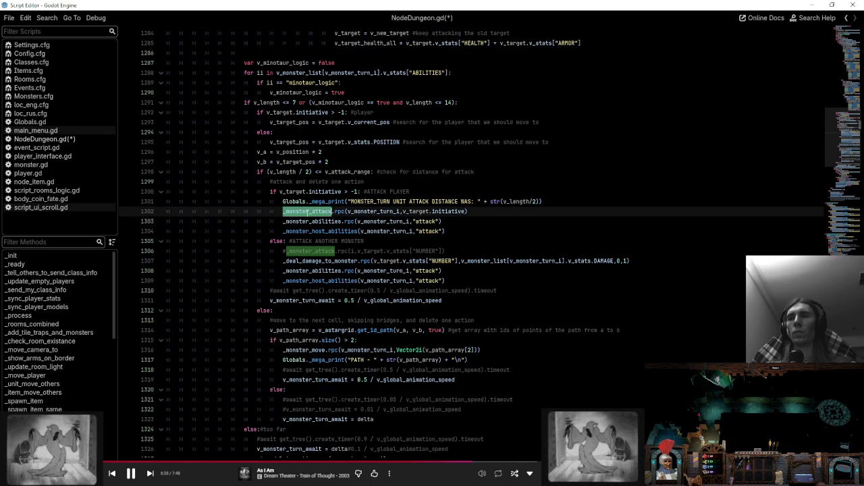
pyautogui.click(308, 221)
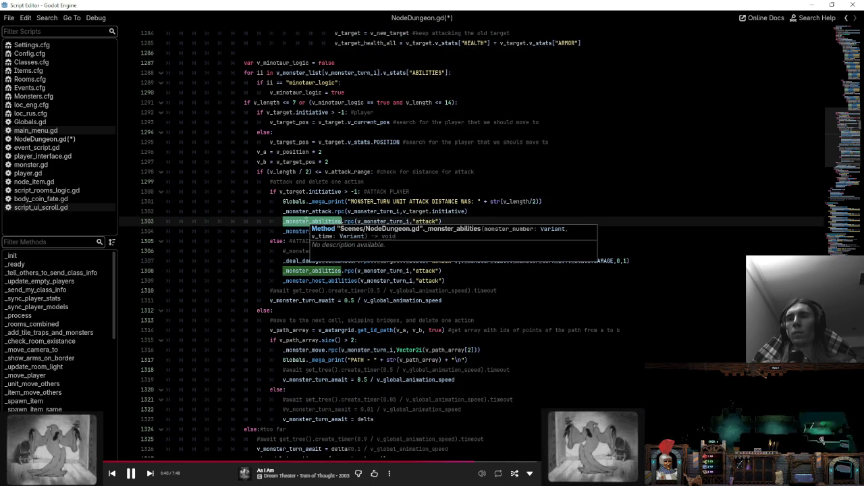
pyautogui.click(307, 211)
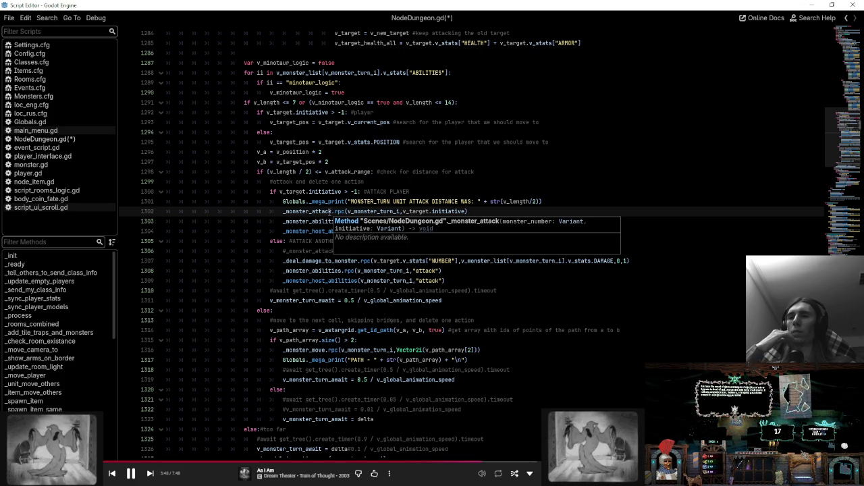
pyautogui.scroll(9, 306, 211)
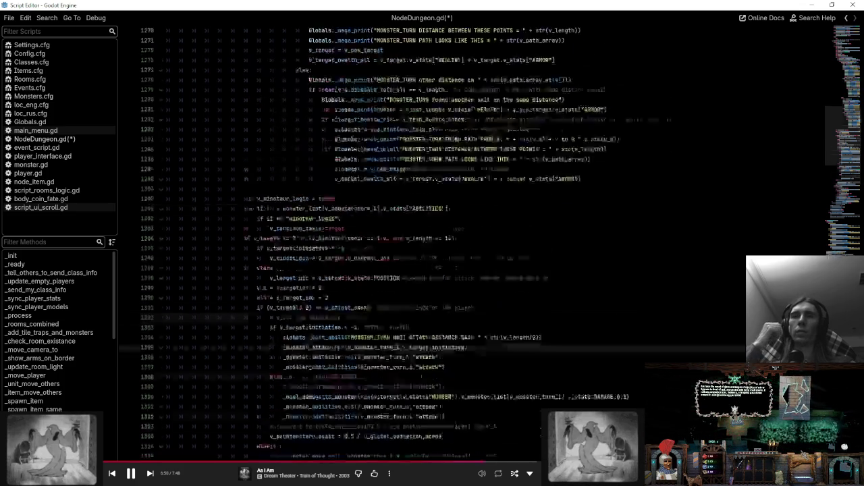
pyautogui.scroll(-6, 444, 295)
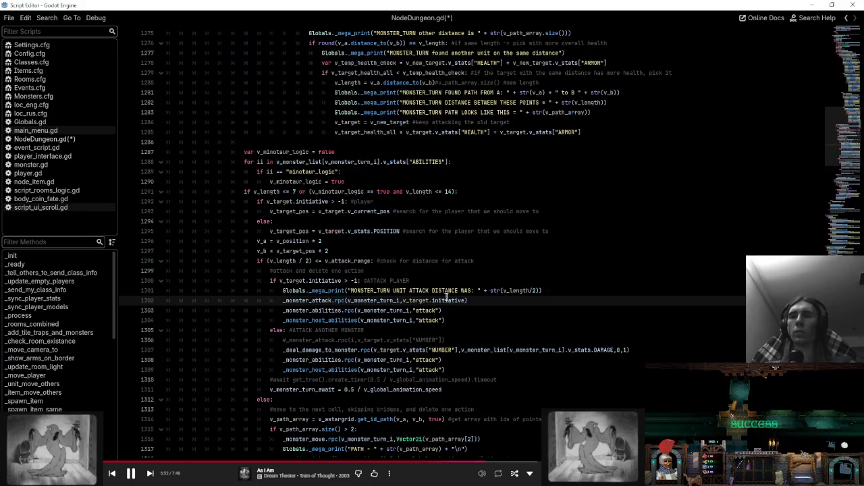
# - Add 'if v_monster_turn_restart == false:' after line 1302 and indent both ability calls under it
pyautogui.press('Return')
pyautogui.write('if ')
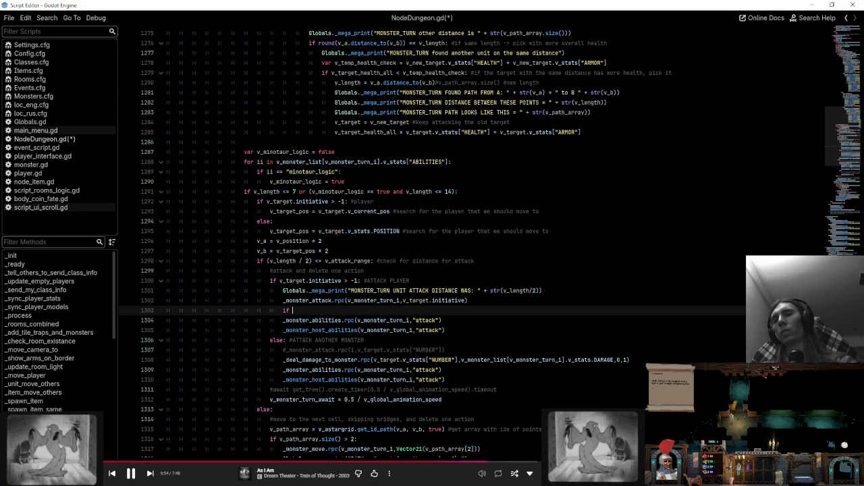
pyautogui.write('v_monster_turn_restart == false')
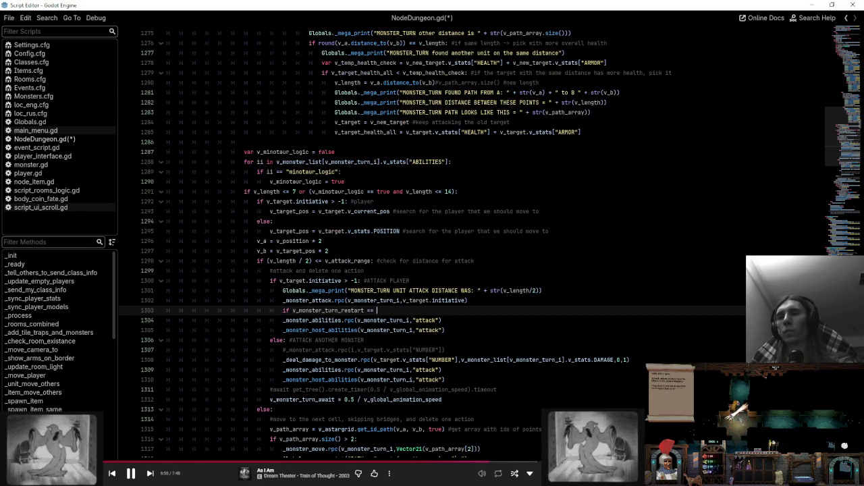
pyautogui.write(':')
pyautogui.click(284, 320)
pyautogui.press('Tab')
pyautogui.press('Up')
pyautogui.press('End')
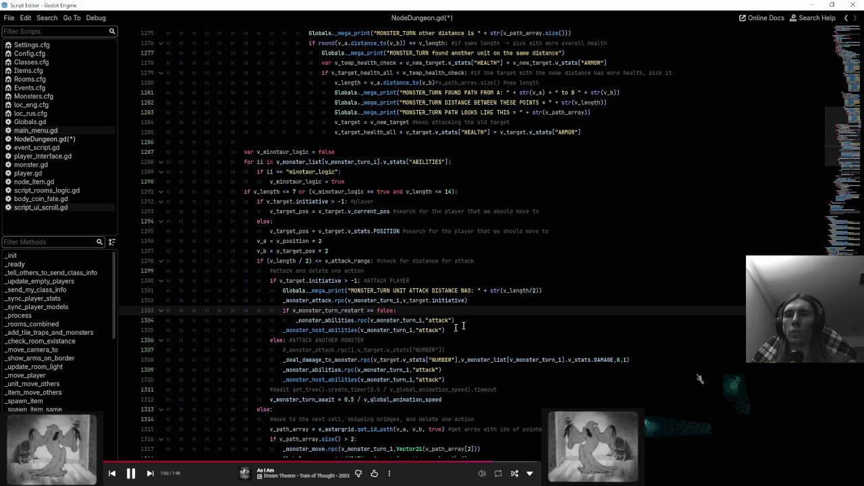
pyautogui.press('Down')
pyautogui.press('Down')
pyautogui.press('Home')
pyautogui.press('Tab')
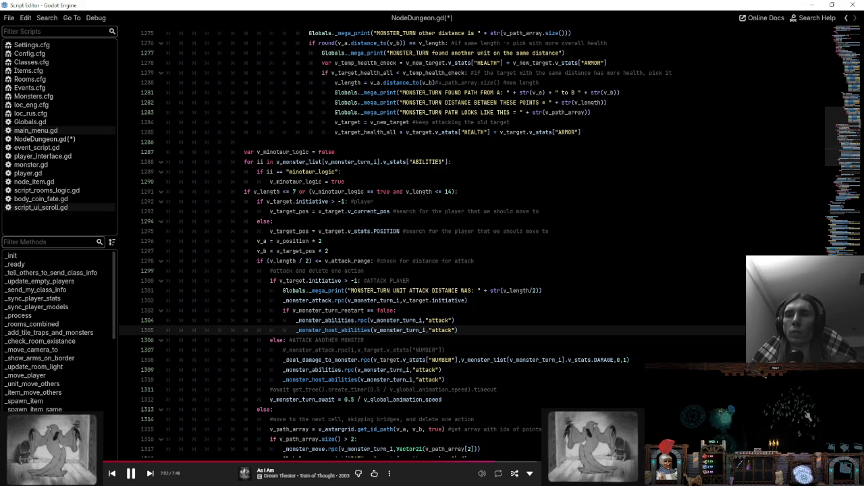
pyautogui.press('Up')
pyautogui.press('Up')
pyautogui.press('End')
pyautogui.hotkey('shift', 'Up')
pyautogui.hotkey('ctrl', 'c')
pyautogui.scroll(-2, 635, 300)
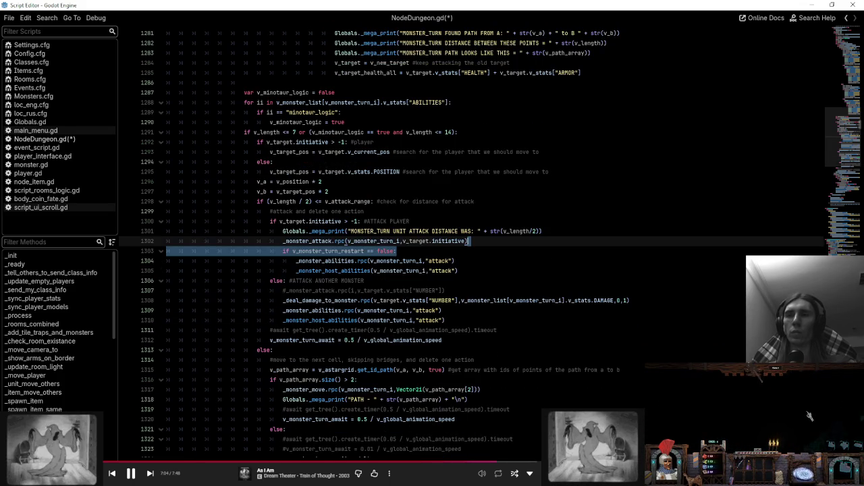
pyautogui.click(646, 301)
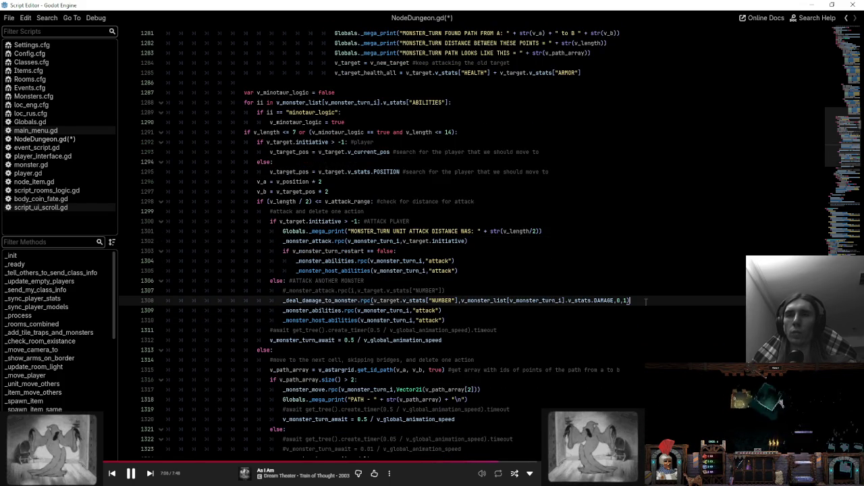
pyautogui.hotkey('ctrl', 'v')
pyautogui.moveTo(284, 320); pyautogui.dragTo(459, 331)
pyautogui.press('Tab')
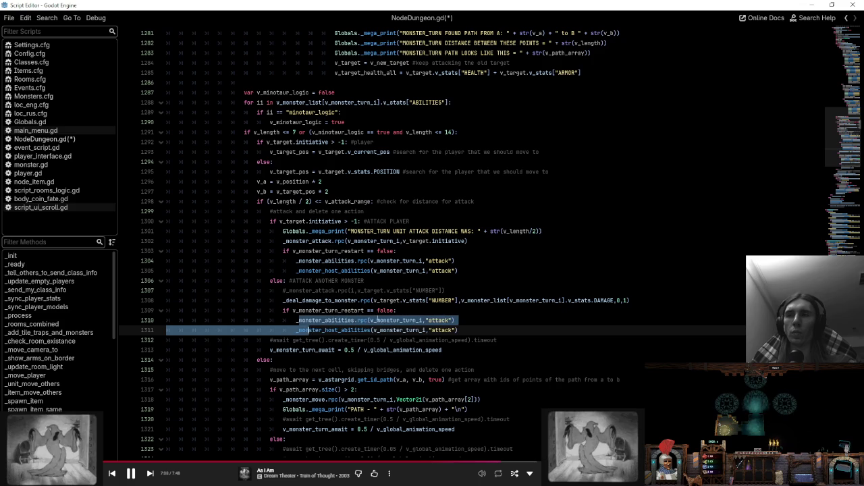
pyautogui.click(420, 308)
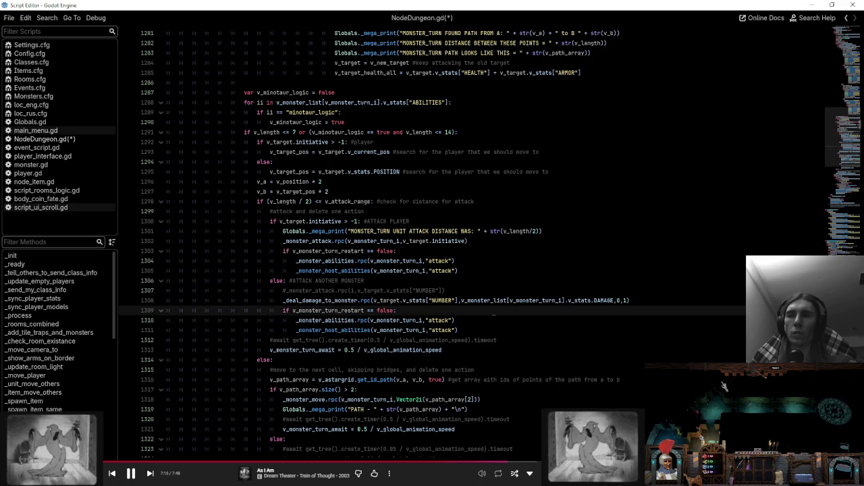
pyautogui.scroll(-3, 452, 295)
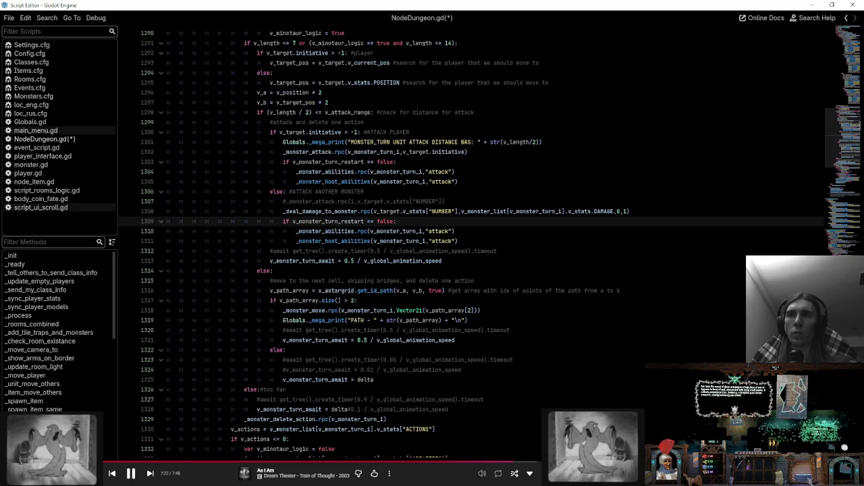
pyautogui.doubleClick(313, 152)
pyautogui.doubleClick(319, 211)
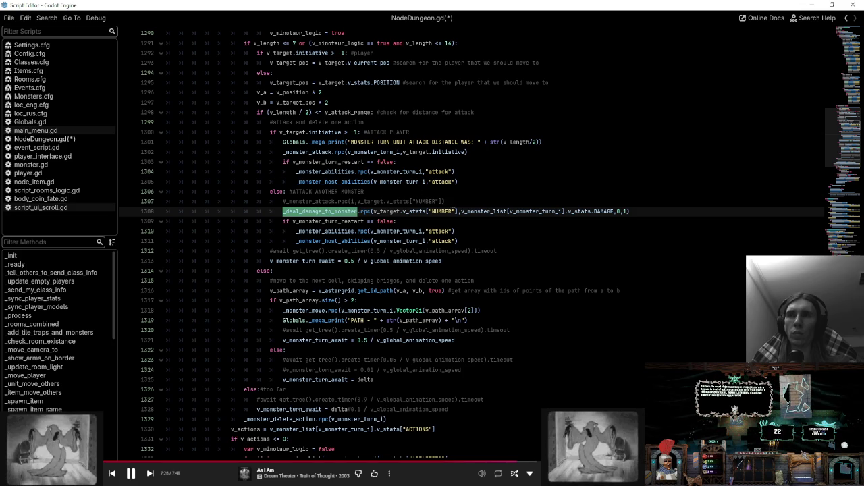
pyautogui.click(455, 195)
pyautogui.hotkey('ctrl', 'shift', 'k')
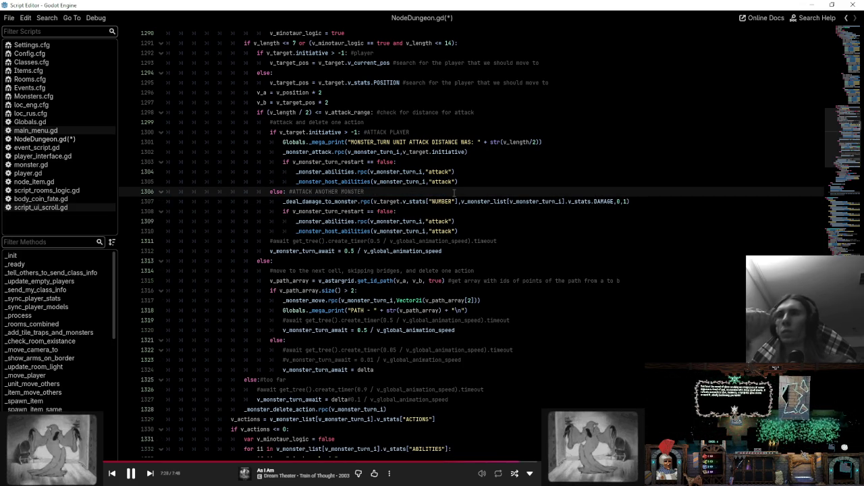
pyautogui.doubleClick(286, 201)
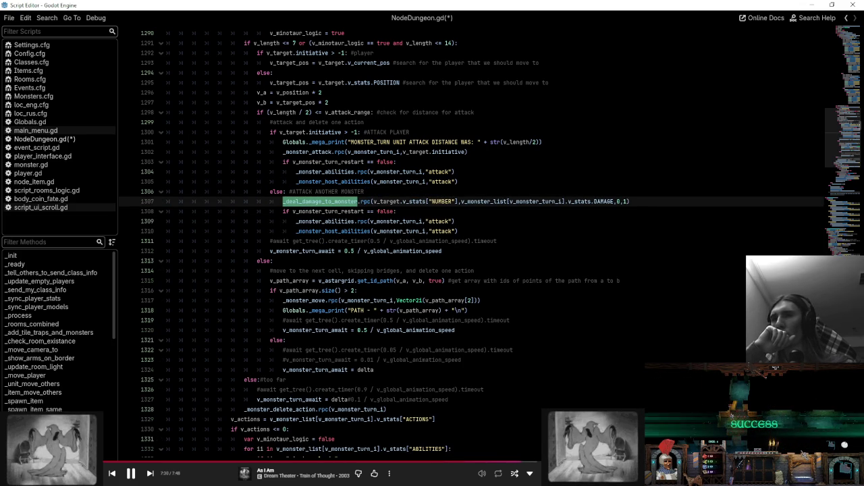
pyautogui.scroll(-2, 260, 312)
pyautogui.doubleClick(279, 350)
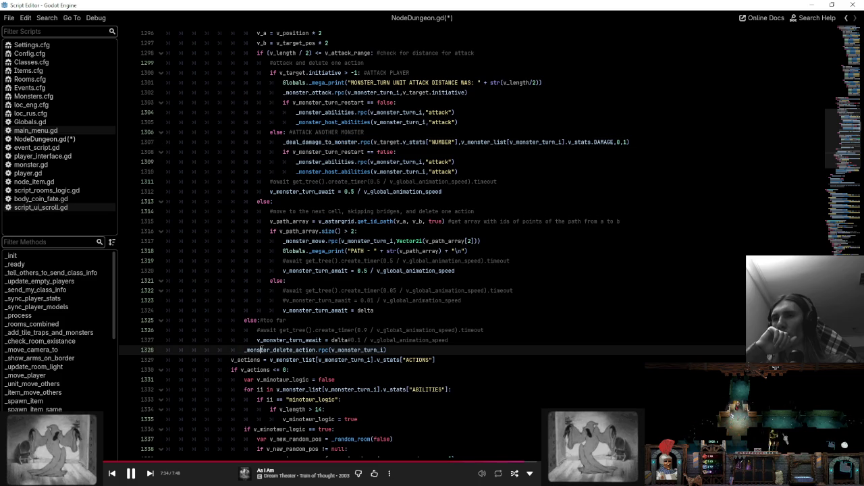
pyautogui.scroll(-1, 278, 350)
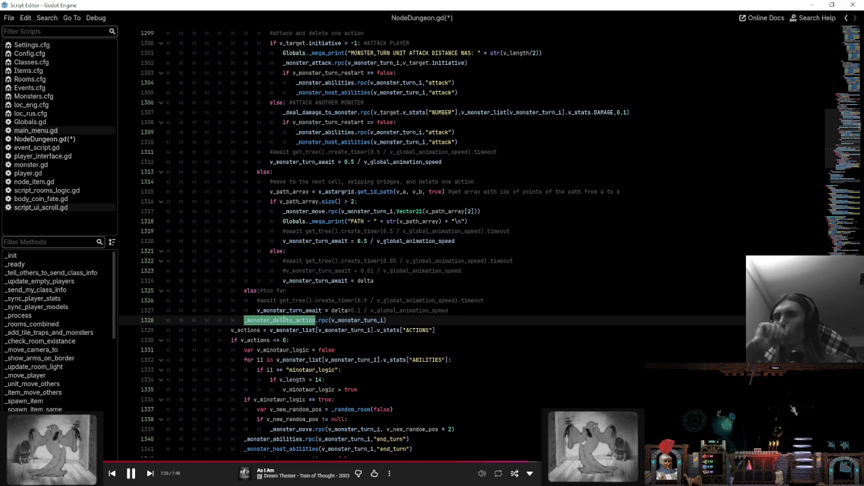
# - View _monster_delete_action's definition, then nest its call under a pasted 'if v_monster_turn_restart == false:' check
pyautogui.keyDown('ctrl'); pyautogui.click(281, 320); pyautogui.keyUp('ctrl')
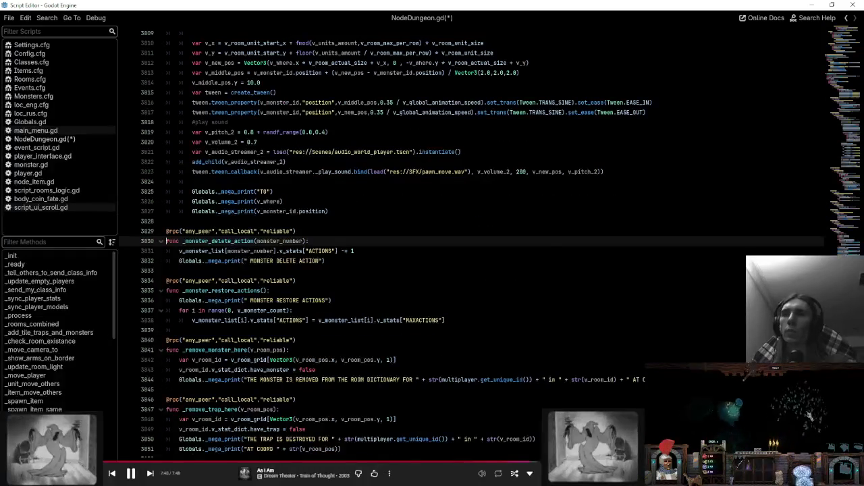
pyautogui.hotkey('alt', 'Left')
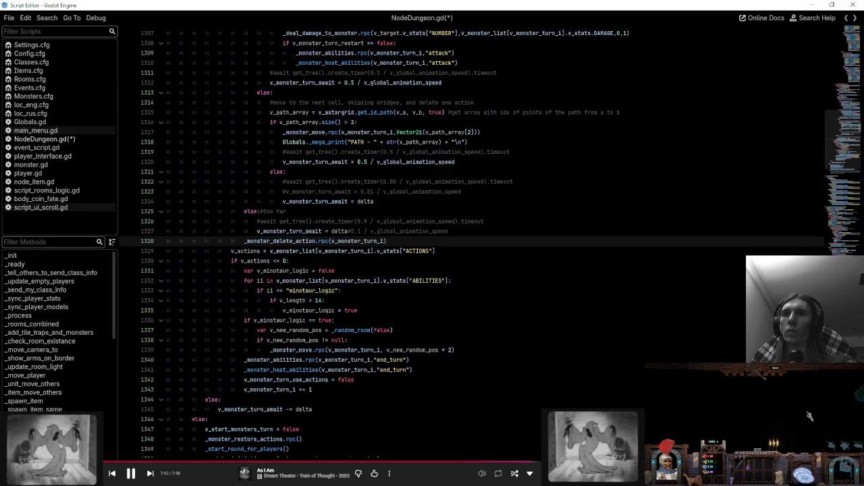
pyautogui.hotkey('ctrl', 'v')
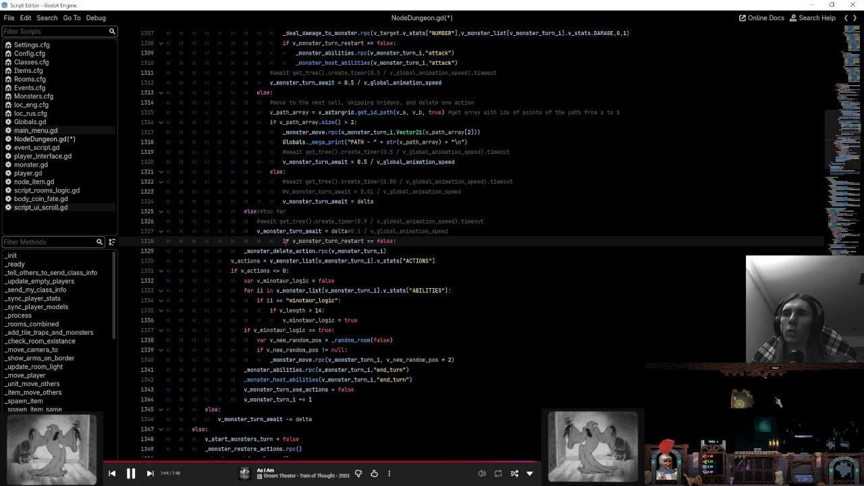
pyautogui.press('BackSpace')
pyautogui.press('BackSpace')
pyautogui.press('BackSpace')
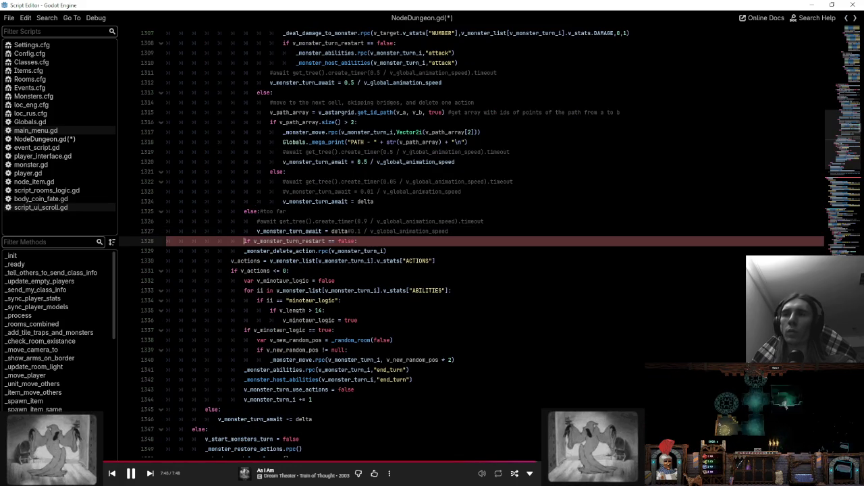
pyautogui.press('Down')
pyautogui.press('Tab')
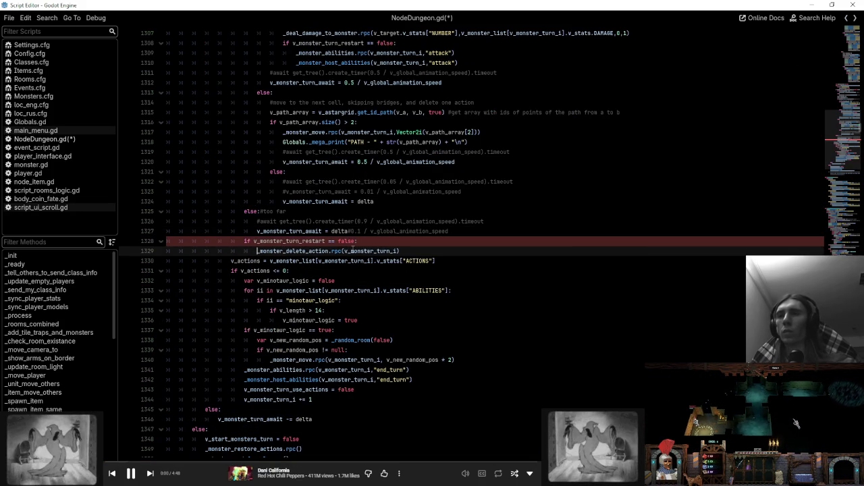
pyautogui.click(473, 239)
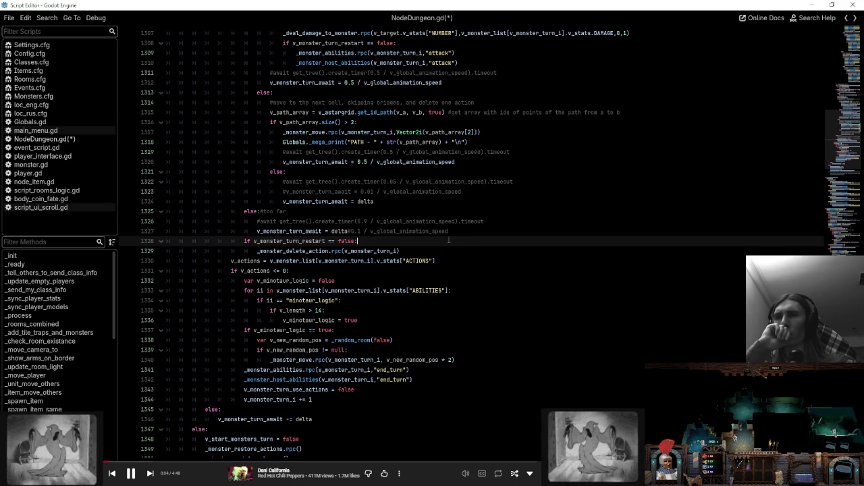
pyautogui.scroll(10, 472, 243)
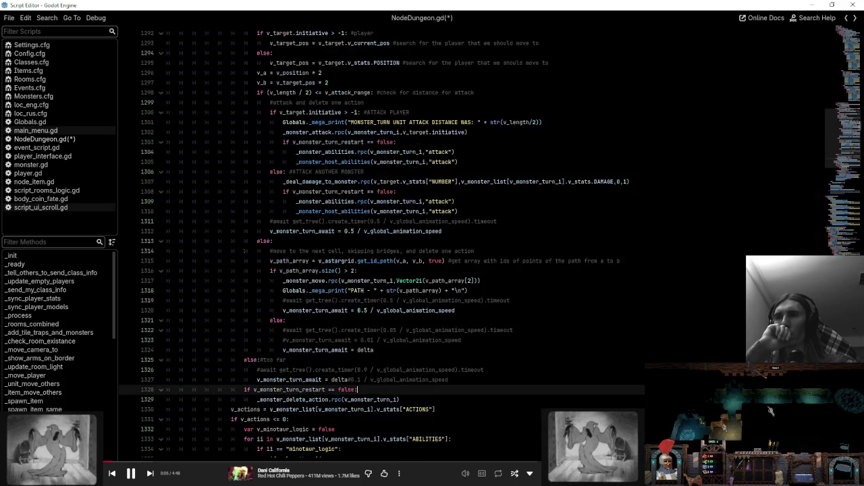
pyautogui.scroll(15, 473, 243)
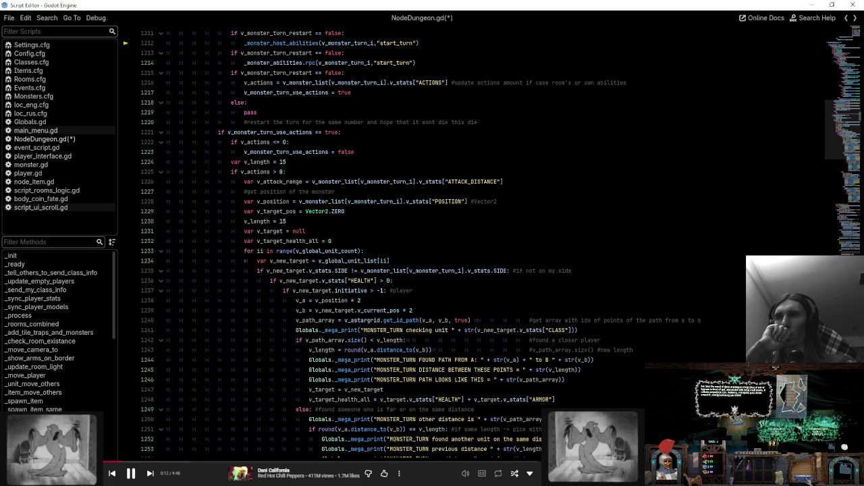
pyautogui.scroll(-18, 472, 243)
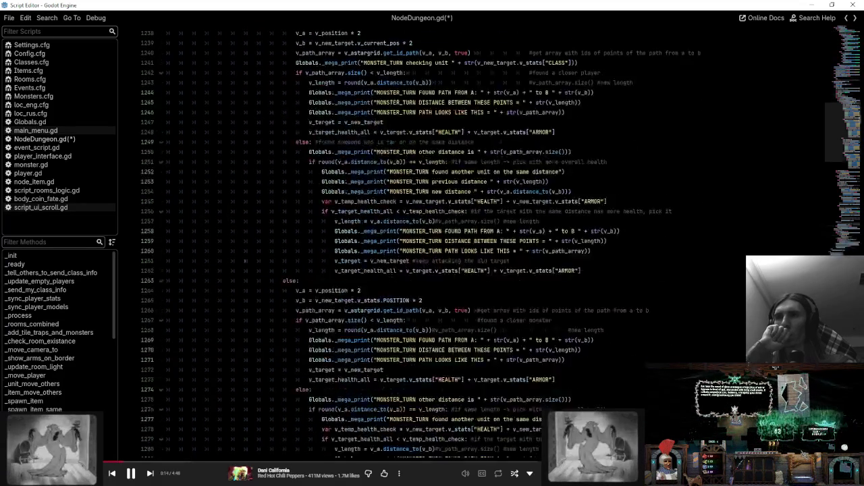
pyautogui.scroll(-12, 473, 243)
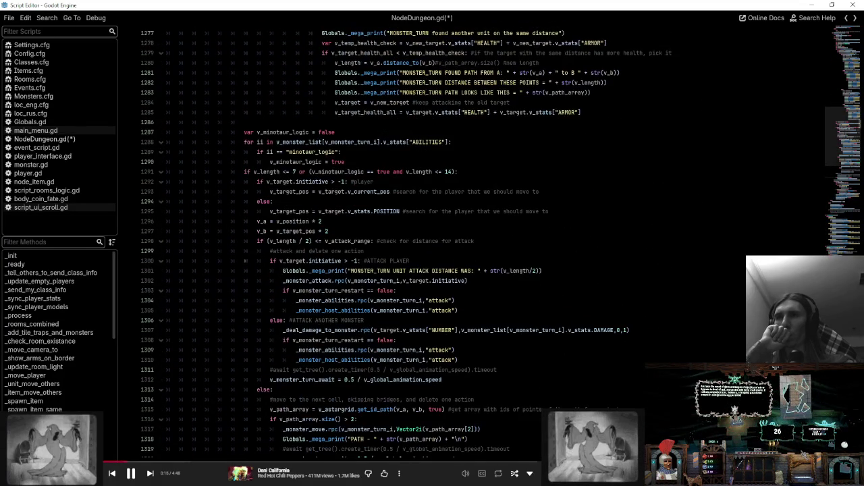
pyautogui.scroll(9, 416, 241)
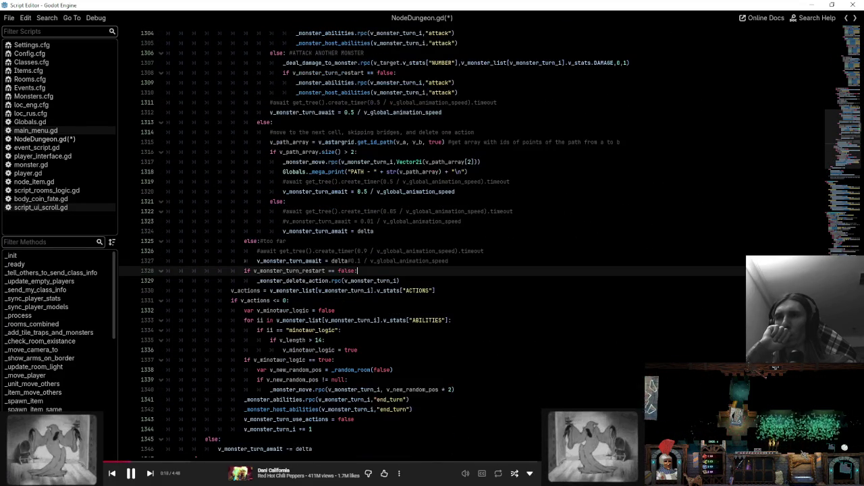
pyautogui.scroll(6, 473, 244)
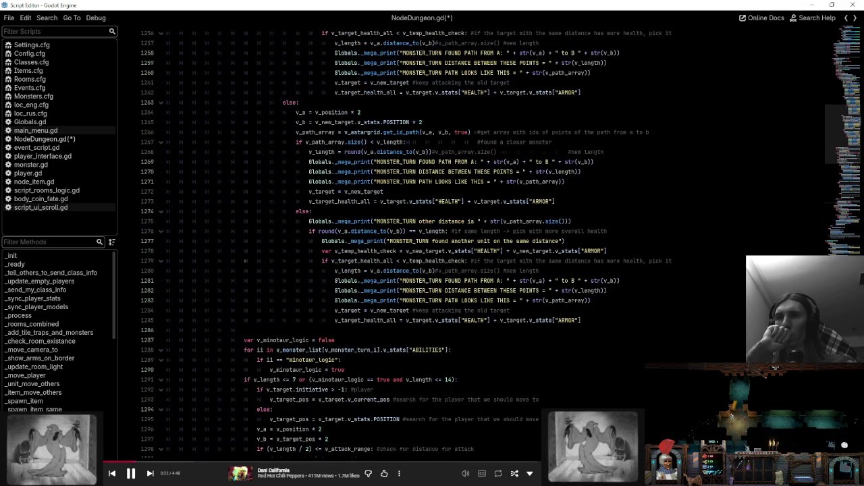
pyautogui.scroll(-4, 473, 243)
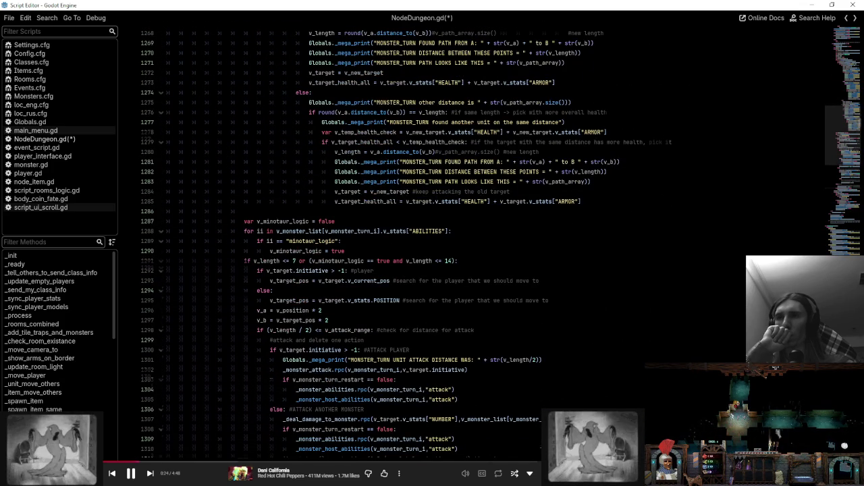
pyautogui.scroll(19, 473, 243)
pyautogui.scroll(-12, 472, 244)
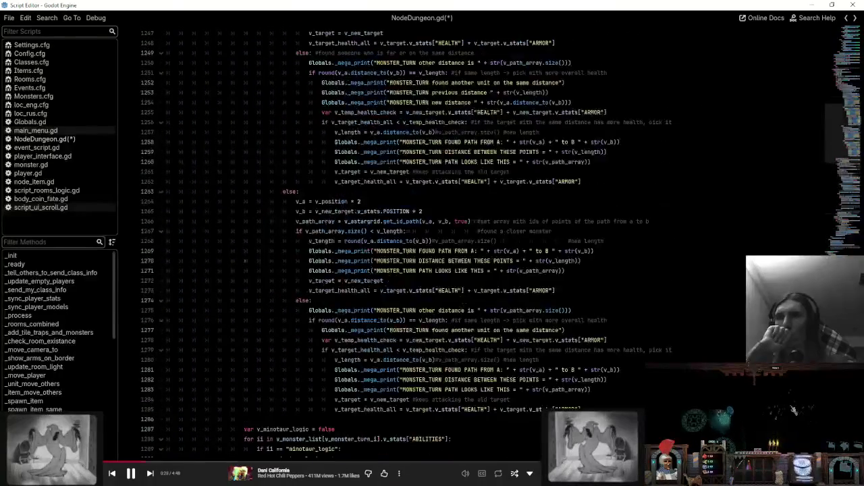
pyautogui.scroll(8, 473, 243)
pyautogui.scroll(4, 473, 243)
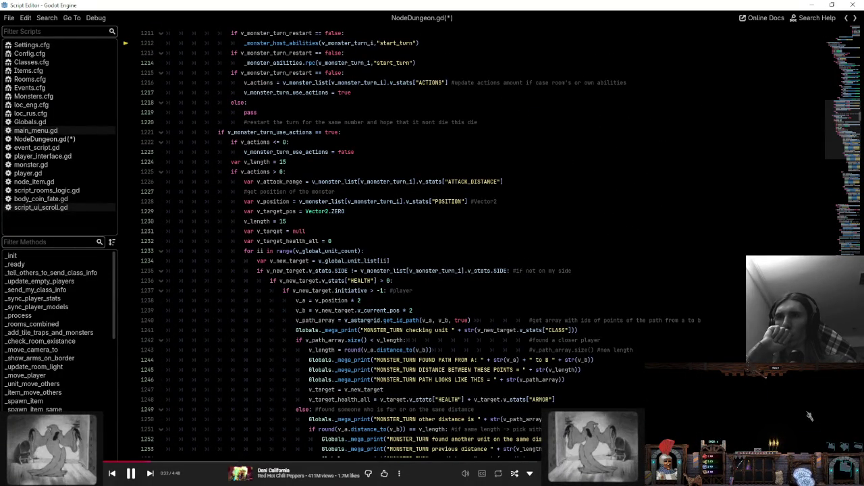
pyautogui.scroll(-20, 472, 243)
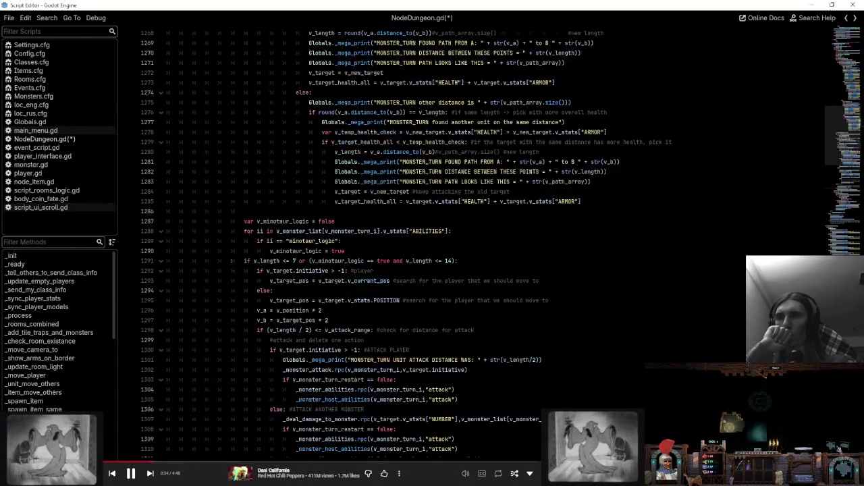
pyautogui.scroll(-10, 473, 243)
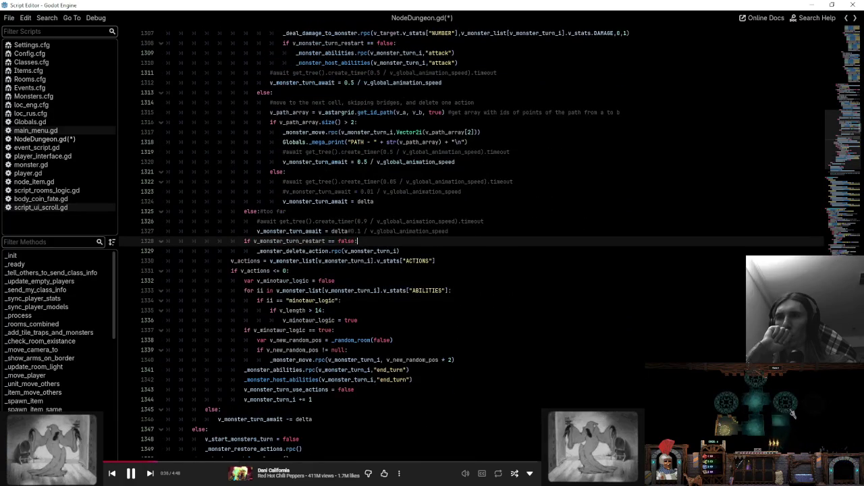
pyautogui.click(439, 251)
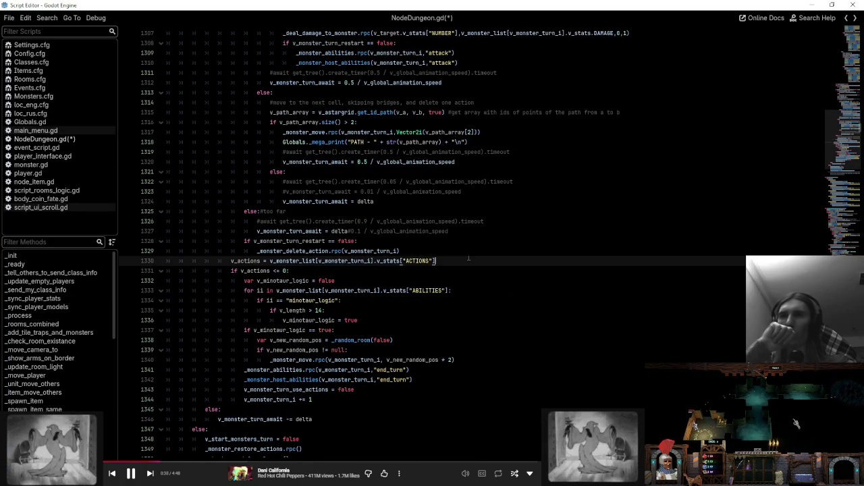
# - Insert another 'if v_monster_turn_restart == false:' check and nest the v_actions assignment under it
pyautogui.press('Return')
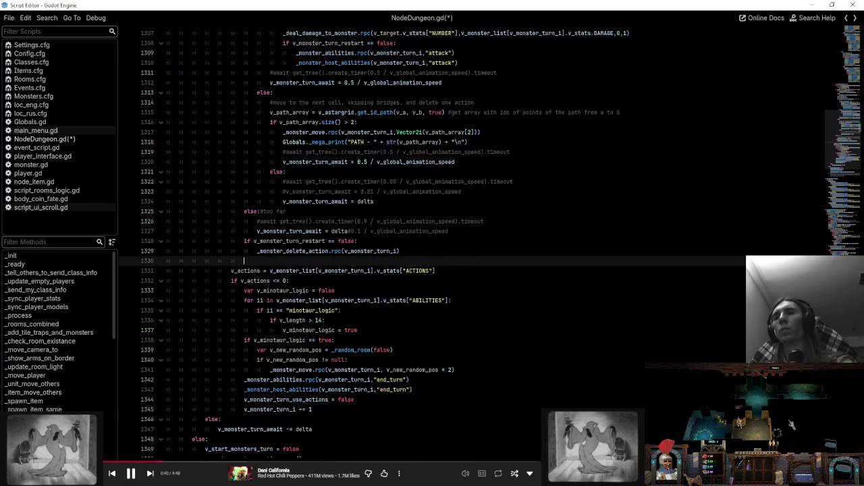
pyautogui.write('if')
pyautogui.hotkey('ctrl', 'v')
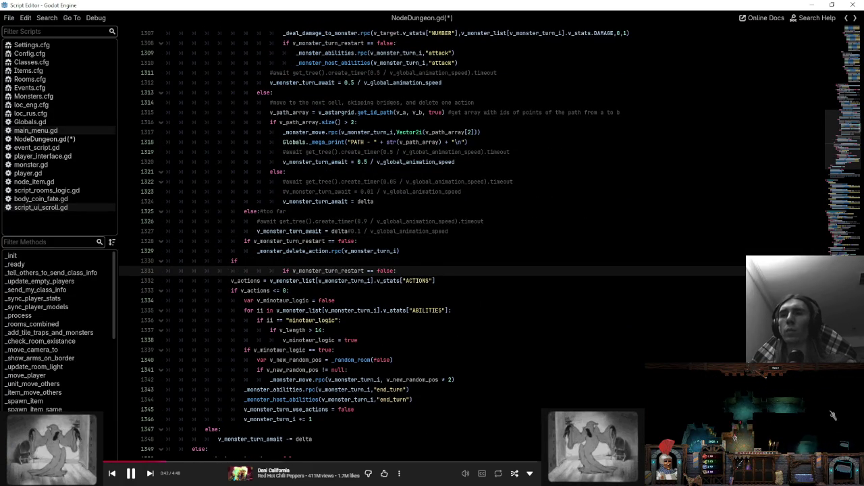
pyautogui.hotkey('ctrl', 'z')
pyautogui.hotkey('ctrl', 'v')
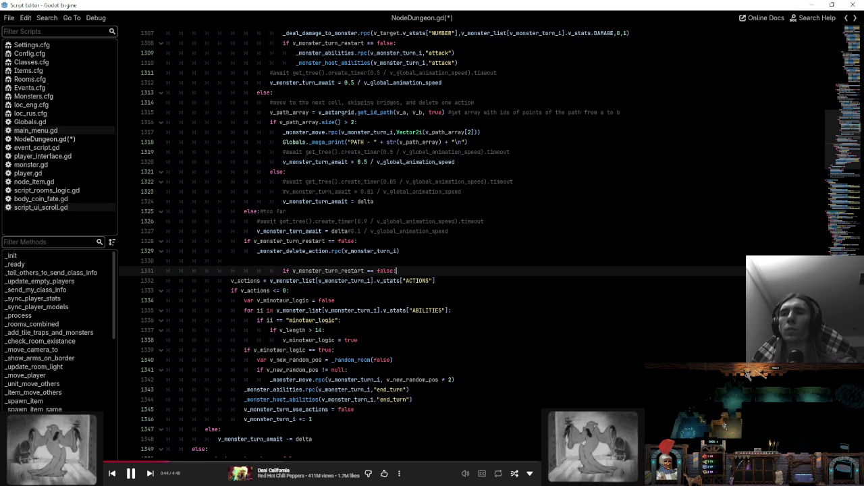
pyautogui.press('BackSpace')
pyautogui.press('BackSpace')
pyautogui.press('BackSpace')
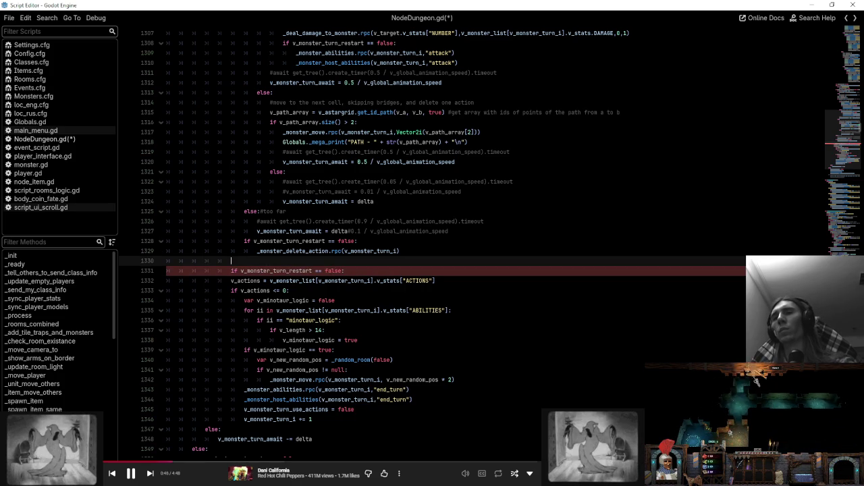
pyautogui.click(471, 251)
pyautogui.press('Delete')
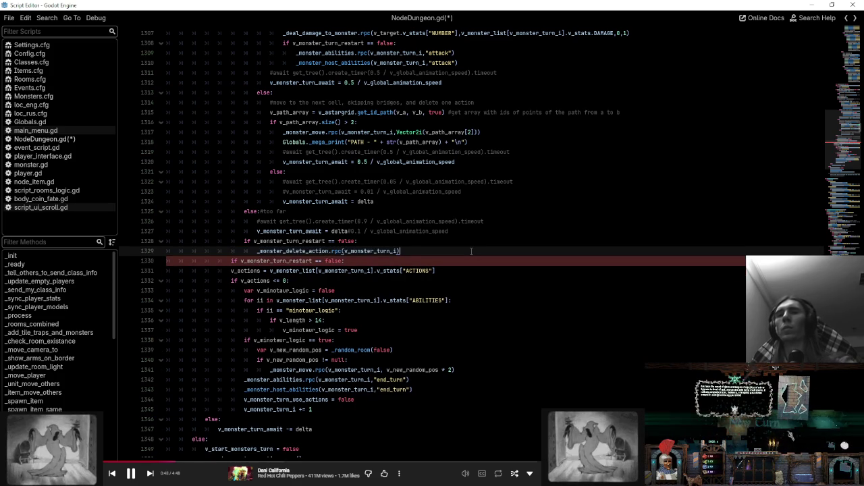
pyautogui.click(231, 270)
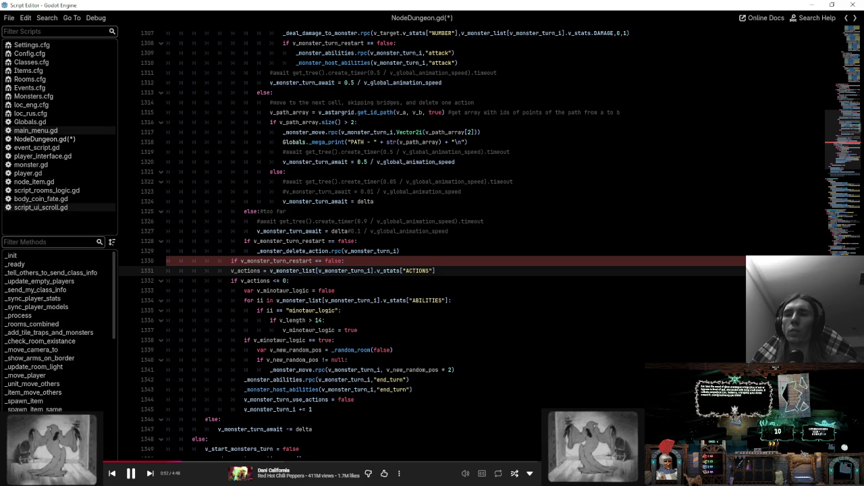
pyautogui.moveTo(284, 409)
pyautogui.press('Tab')
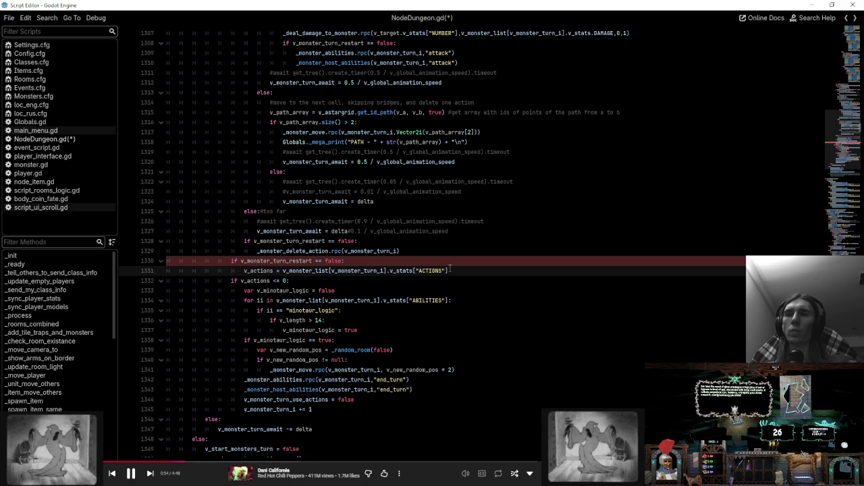
pyautogui.click(466, 270)
pyautogui.press('Return')
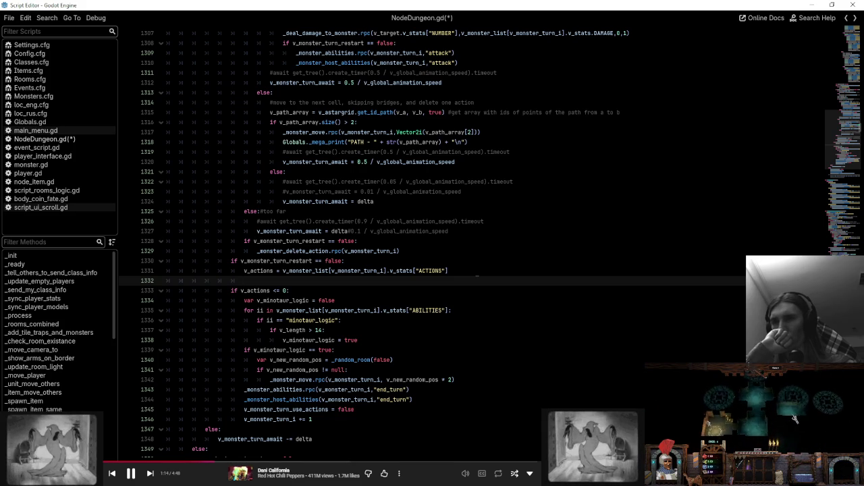
# - Indent the actions check block under the restart guard and remove the empty line 1332
pyautogui.click(281, 290)
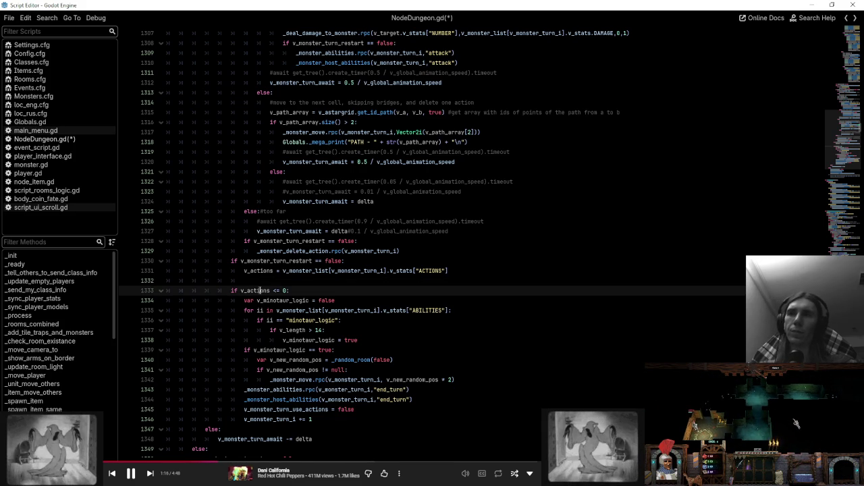
pyautogui.keyDown('shift'); pyautogui.click(270, 419); pyautogui.keyUp('shift')
pyautogui.press('Tab')
pyautogui.click(291, 280)
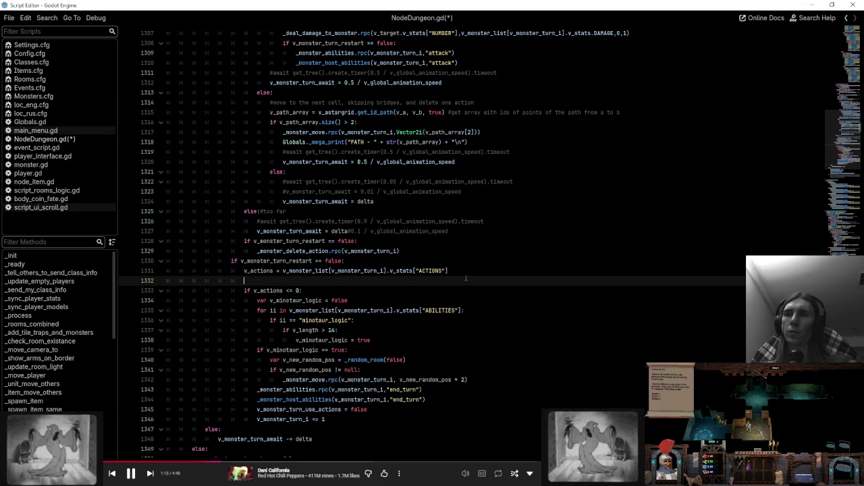
pyautogui.press('BackSpace')
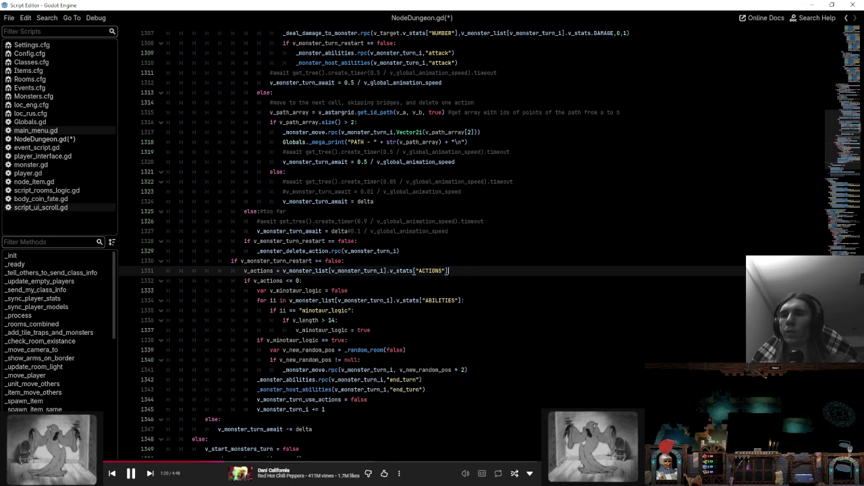
# - Add an else branch after the turn increment containing 'v_monster_turn_use_actions = false'
pyautogui.click(327, 410)
pyautogui.press('Return')
pyautogui.write('else:')
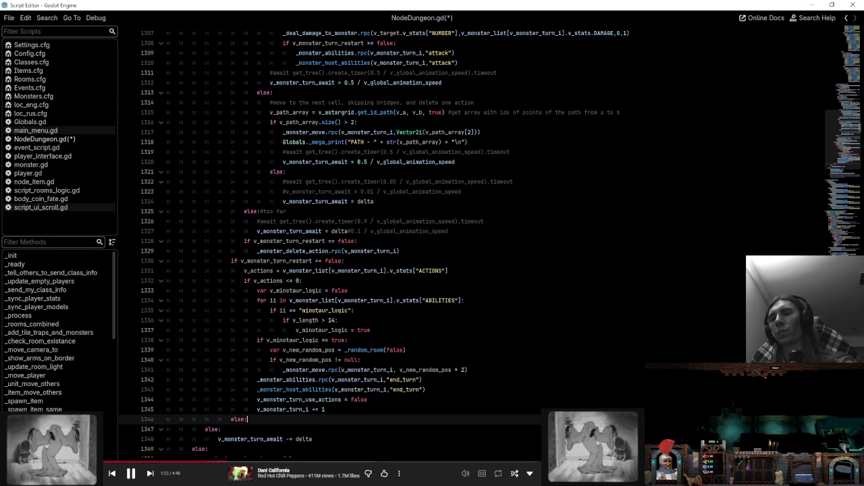
pyautogui.press('Return')
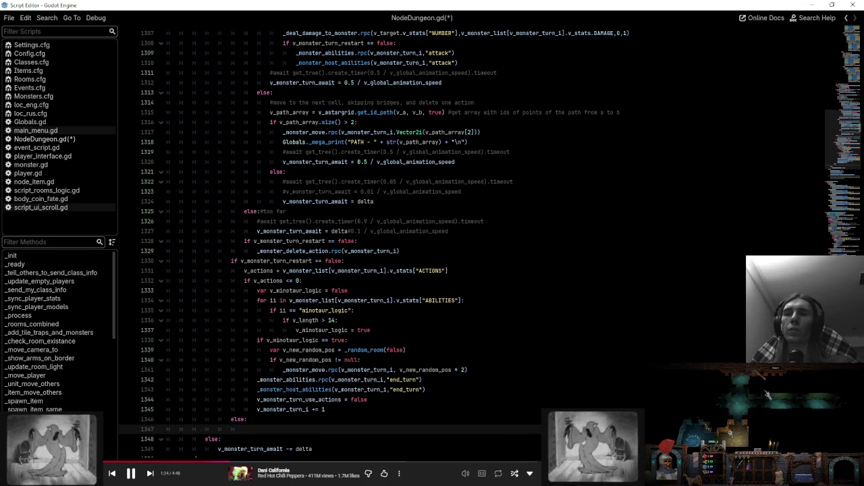
pyautogui.click(347, 409)
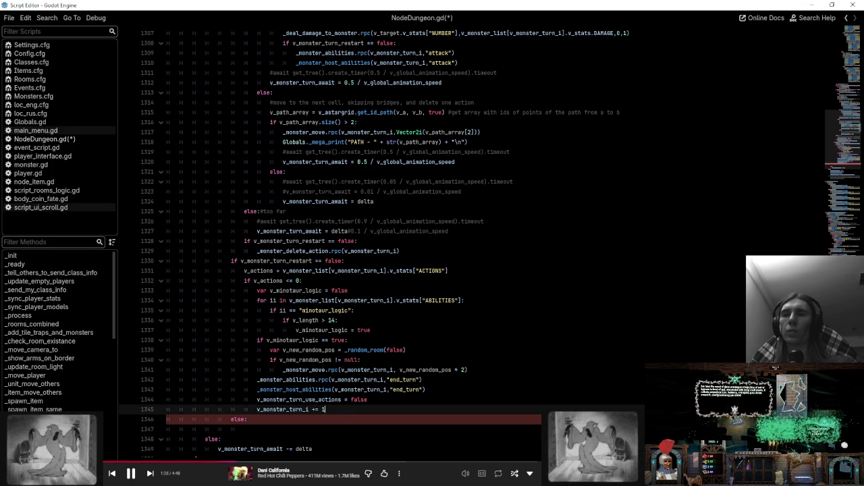
pyautogui.tripleClick(327, 400)
pyautogui.hotkey('ctrl', 'c')
pyautogui.click(262, 430)
pyautogui.hotkey('ctrl', 'v')
pyautogui.hotkey('shift', 'Tab')
pyautogui.press('Up')
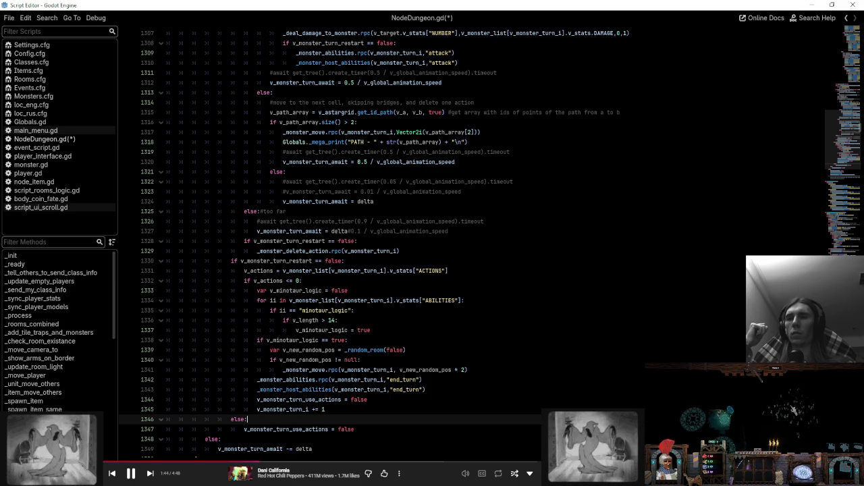
pyautogui.scroll(5, 433, 237)
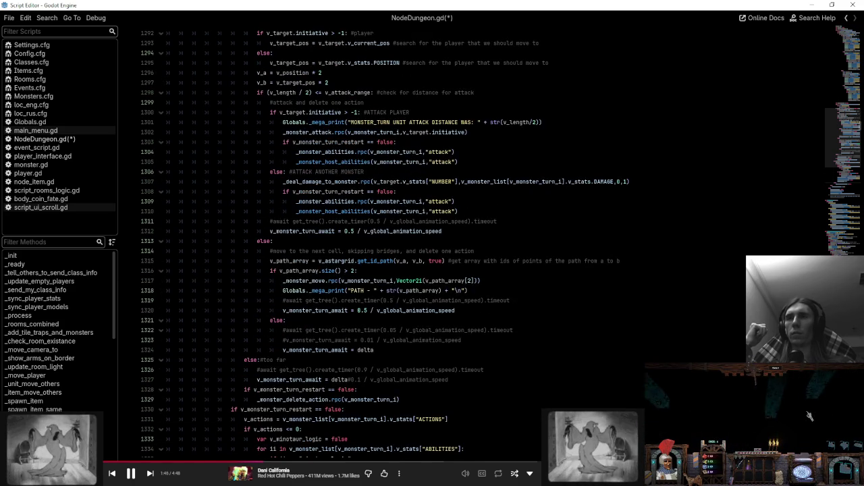
pyautogui.scroll(6, 432, 236)
pyautogui.scroll(-11, 432, 236)
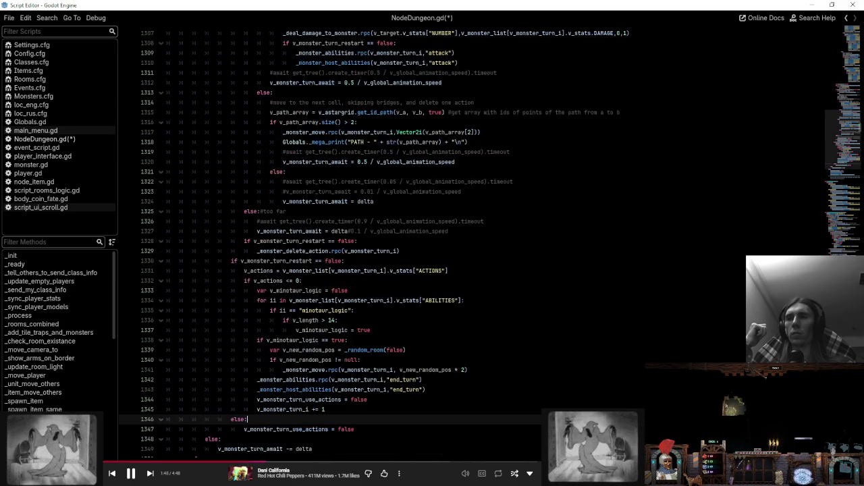
pyautogui.scroll(-3, 477, 333)
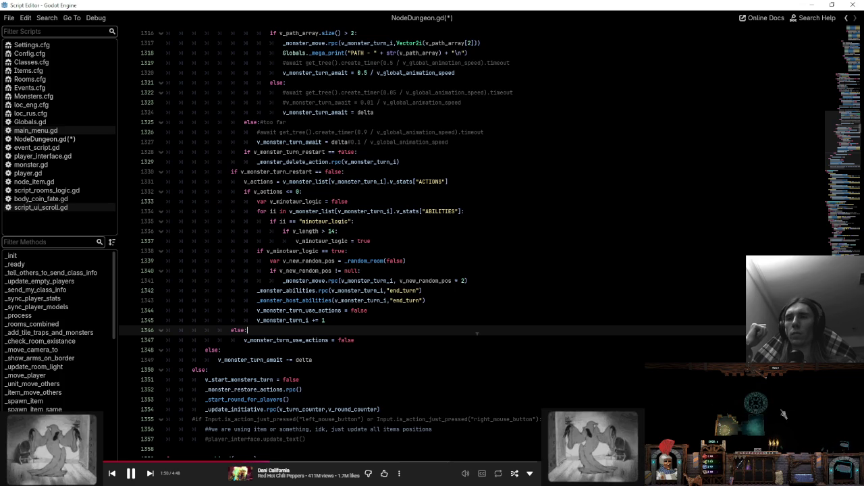
pyautogui.scroll(16, 477, 333)
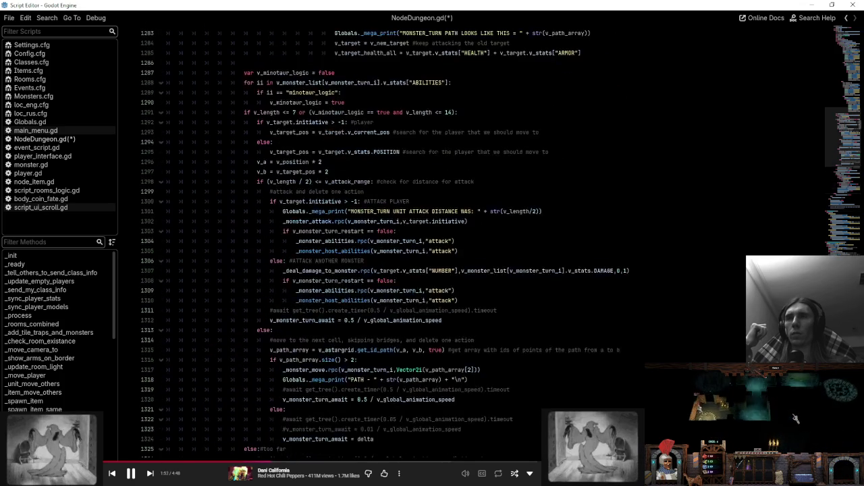
pyautogui.scroll(19, 476, 333)
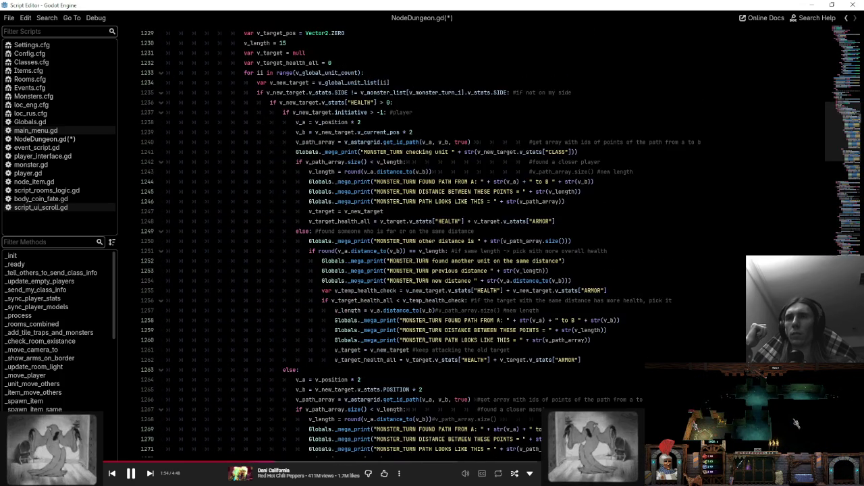
pyautogui.scroll(6, 477, 332)
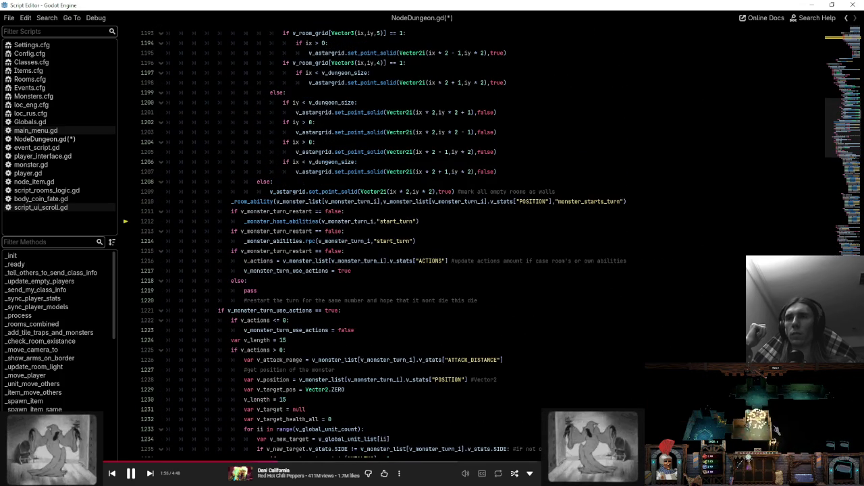
pyautogui.click(446, 220)
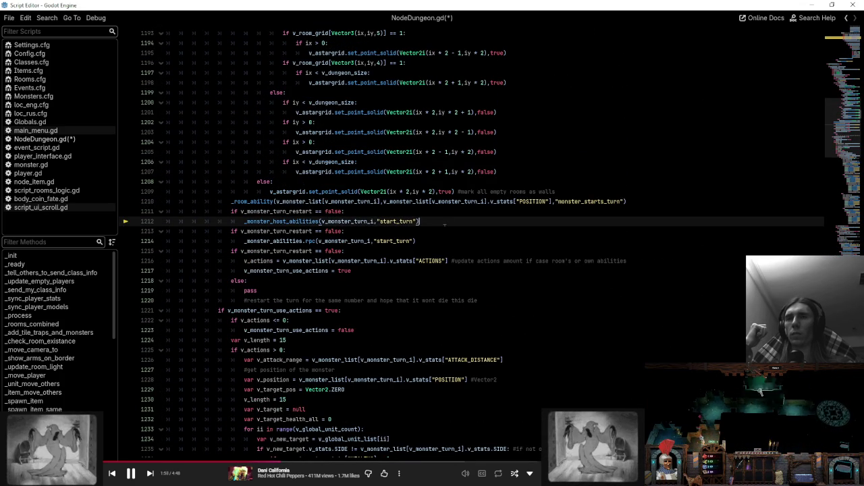
pyautogui.scroll(-20, 471, 244)
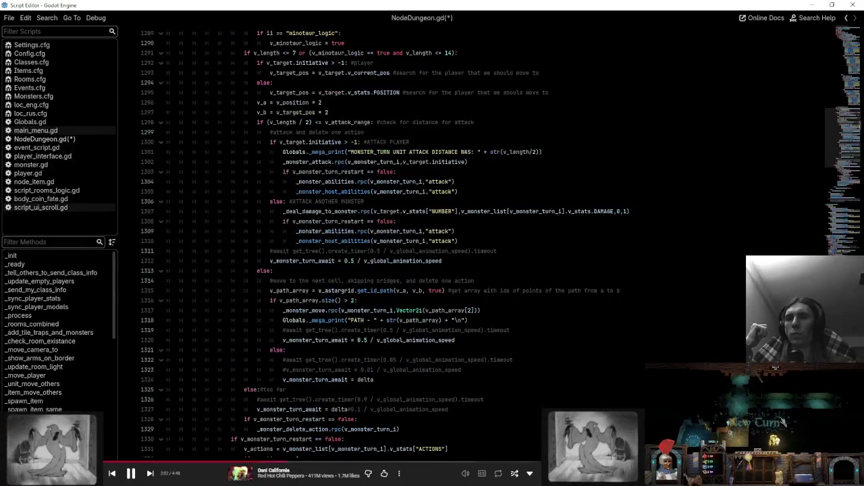
pyautogui.scroll(-11, 472, 243)
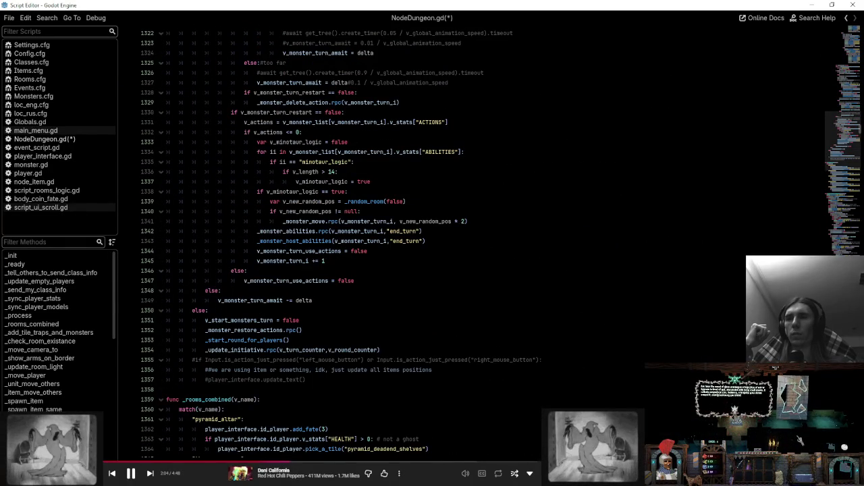
pyautogui.click(425, 280)
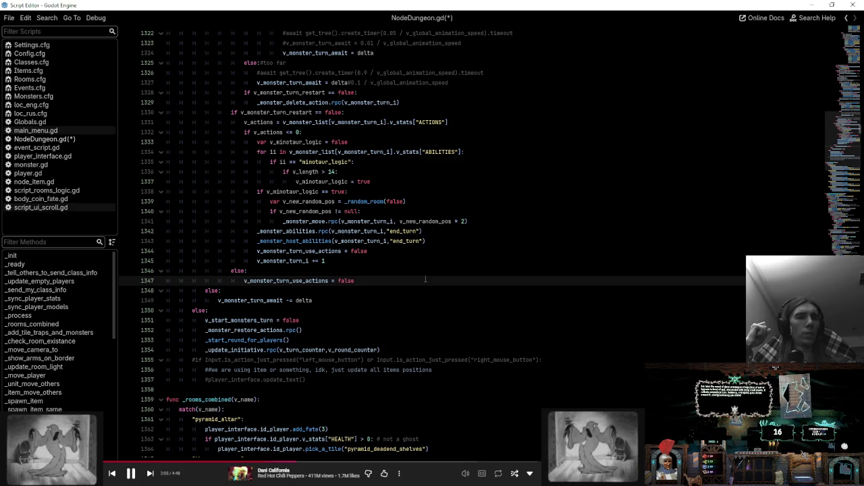
pyautogui.click(337, 172)
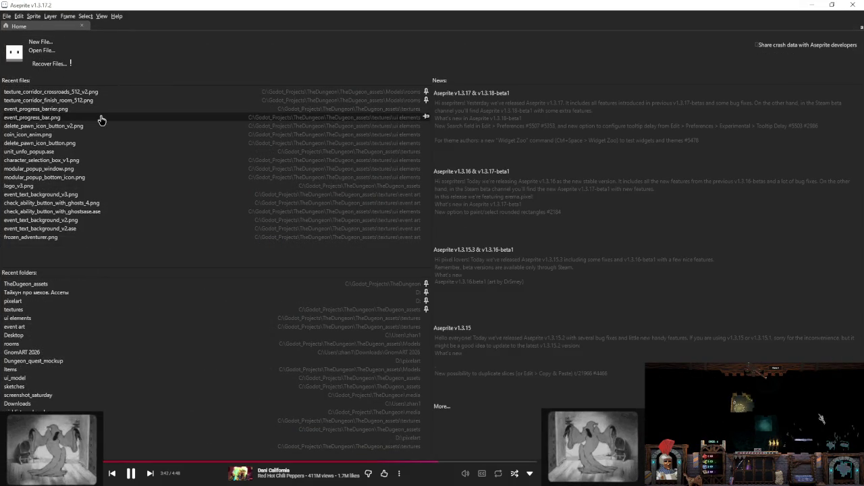
# - Create a new 128×128 px sprite
pyautogui.click(49, 43)
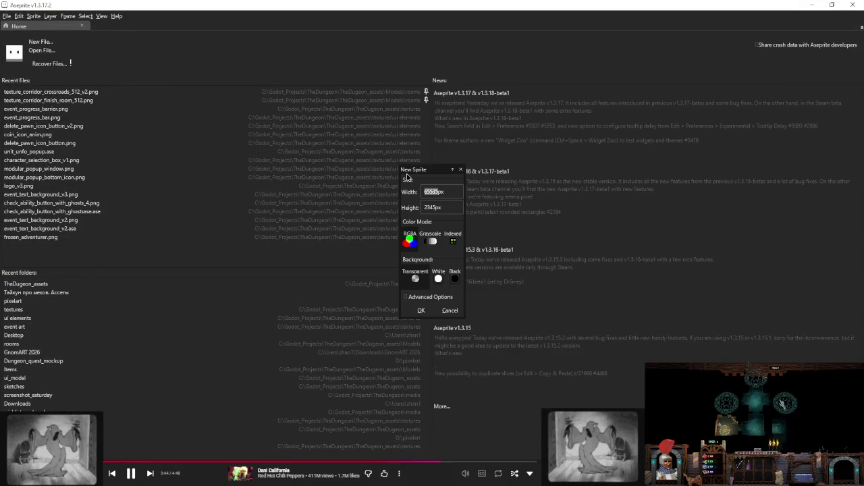
pyautogui.write('125')
pyautogui.press('Tab')
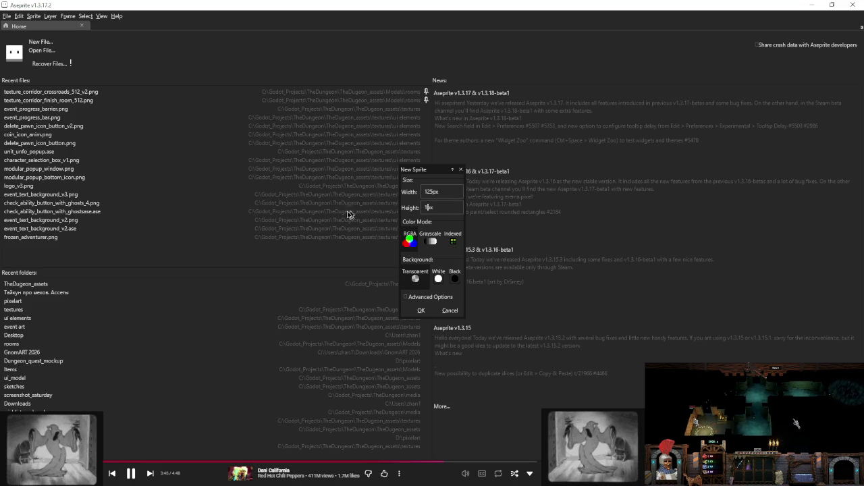
pyautogui.write('125')
pyautogui.press('BackSpace')
pyautogui.write('8')
pyautogui.hotkey('shift', 'Tab')
pyautogui.press('BackSpace')
pyautogui.write('8')
pyautogui.click(421, 310)
# - Bucket-fill the canvas purple and pencil-draw 'brb' in light blue
pyautogui.scroll(1, 428, 226)
pyautogui.press('g')
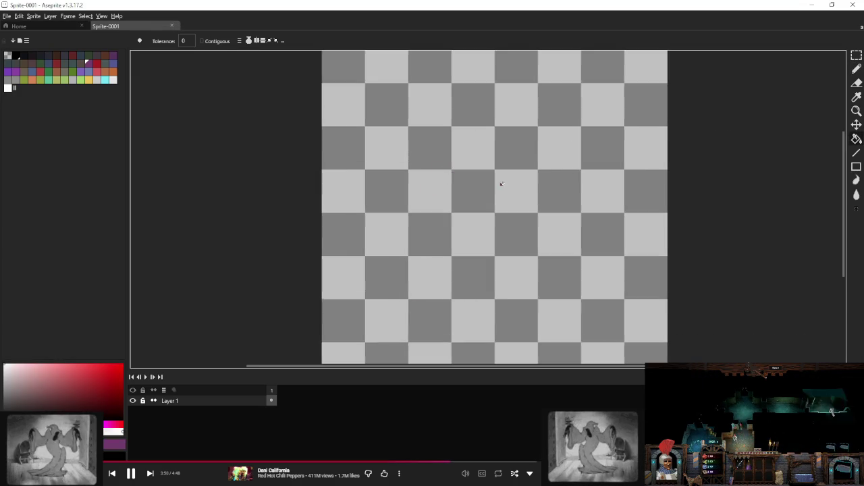
pyautogui.click(428, 226)
pyautogui.click(88, 71)
pyautogui.press('b')
pyautogui.moveTo(404, 122)
pyautogui.mouseDown()
pyautogui.moveTo(424, 216)
pyautogui.moveTo(436, 214)
pyautogui.mouseUp()
pyautogui.moveTo(489, 156); pyautogui.dragTo(539, 179)
pyautogui.moveTo(589, 115)
pyautogui.mouseDown()
pyautogui.moveTo(611, 210)
pyautogui.moveTo(570, 233)
pyautogui.mouseUp()
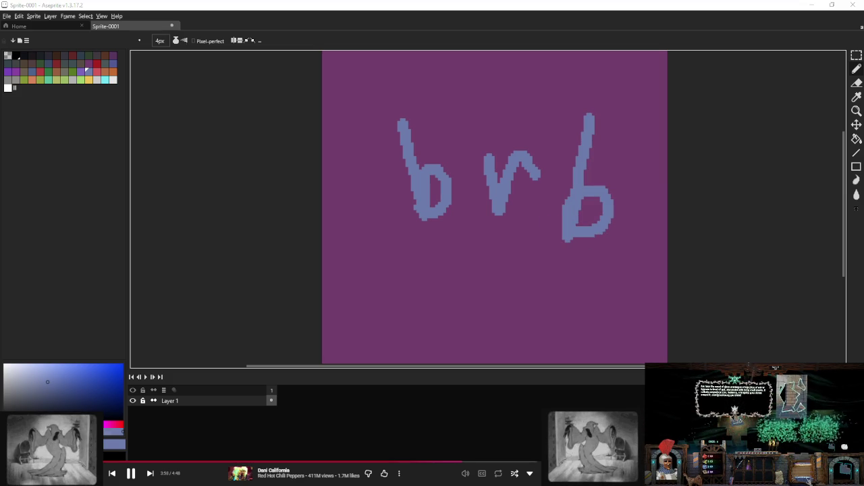
# - Draw the word 'food' in blue below 'brb'
pyautogui.scroll(-2, 551, 172)
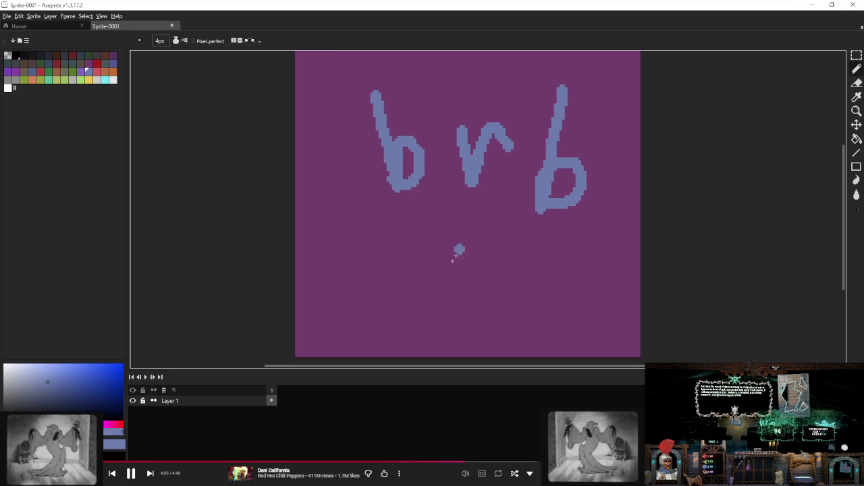
pyautogui.moveTo(424, 255); pyautogui.dragTo(390, 296)
pyautogui.moveTo(385, 267)
pyautogui.mouseDown()
pyautogui.moveTo(411, 265)
pyautogui.moveTo(449, 294)
pyautogui.moveTo(485, 289)
pyautogui.mouseUp()
pyautogui.click(517, 298)
pyautogui.moveTo(530, 265)
pyautogui.mouseDown()
pyautogui.moveTo(526, 318)
pyautogui.moveTo(508, 315)
pyautogui.mouseUp()
pyautogui.moveTo(432, 281); pyautogui.dragTo(442, 296)
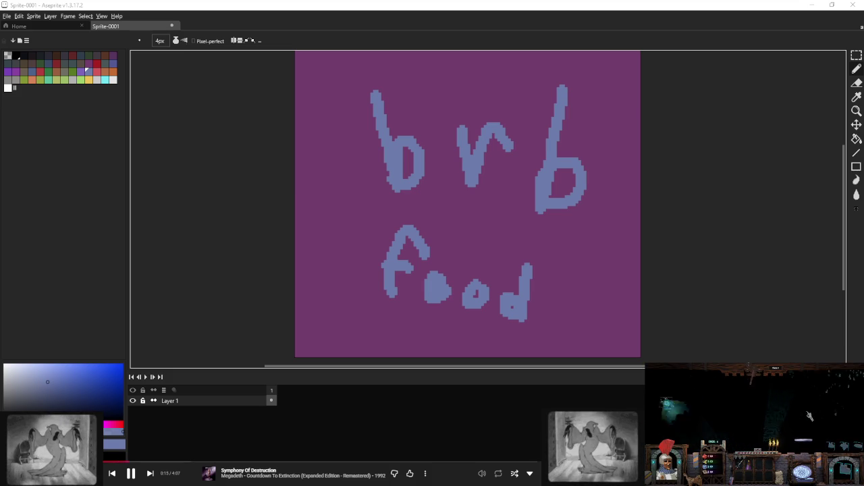
pyautogui.moveTo(460, 477)
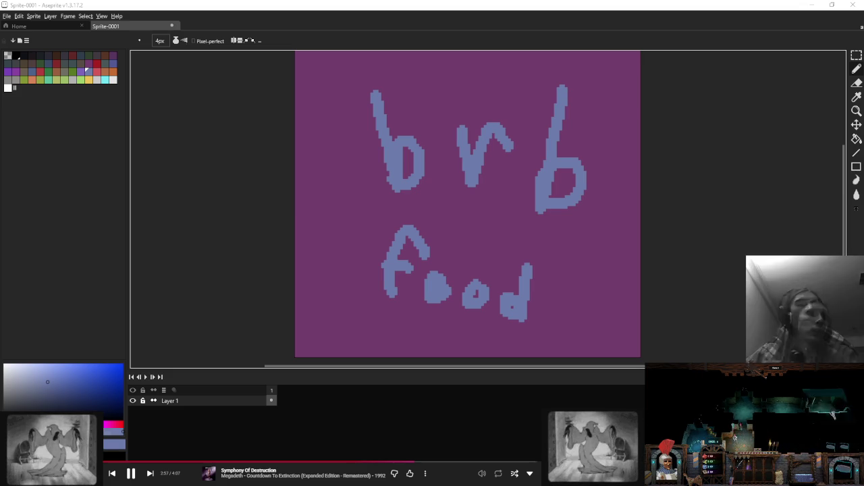
pyautogui.click(852, 5)
pyautogui.click(441, 260)
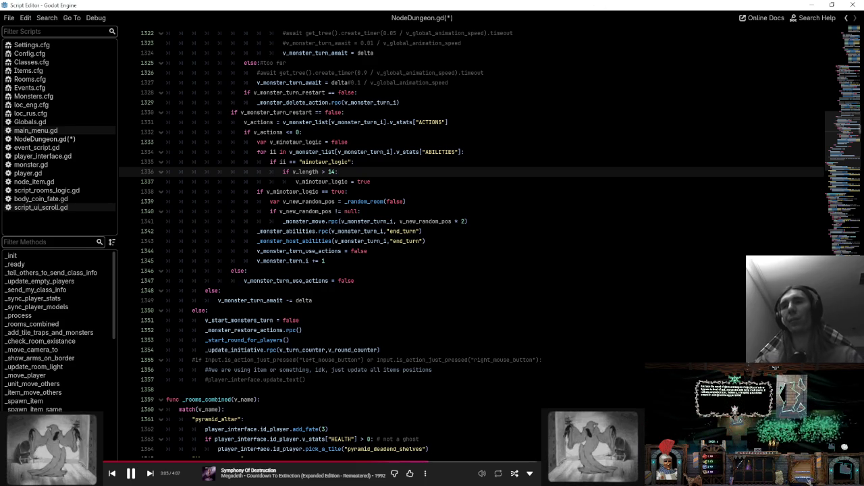
pyautogui.scroll(4, 473, 243)
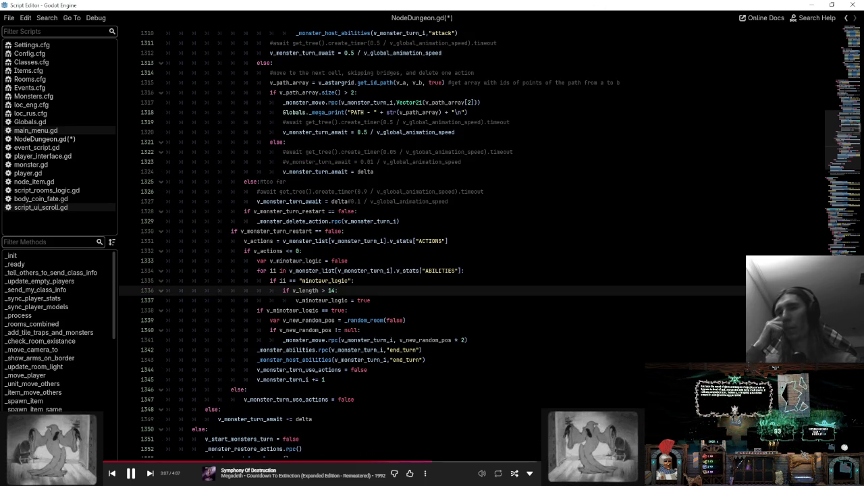
pyautogui.click(483, 270)
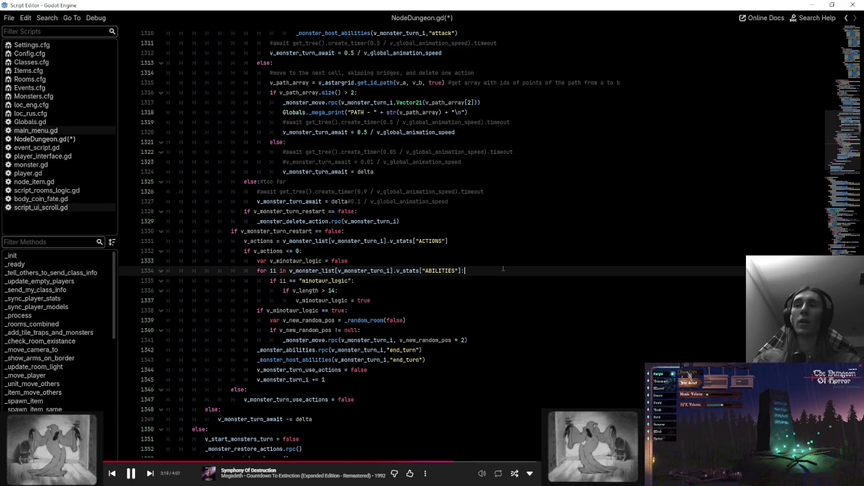
pyautogui.moveTo(351, 379); pyautogui.dragTo(387, 212)
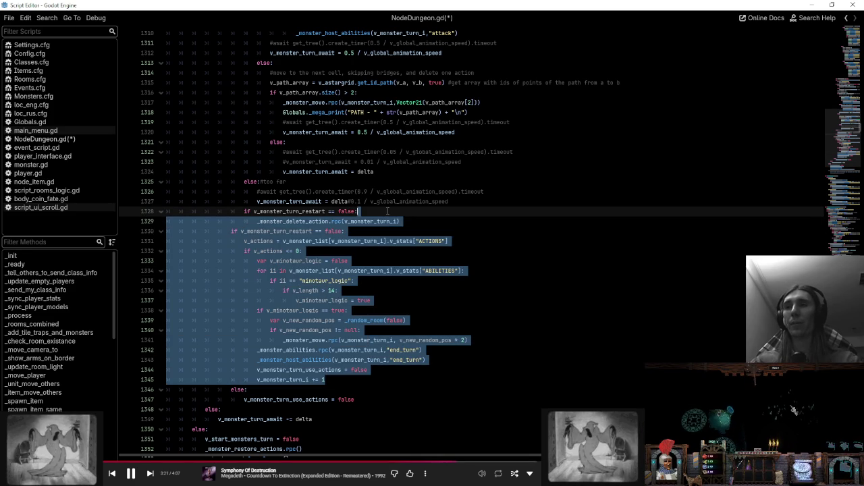
pyautogui.scroll(15, 498, 315)
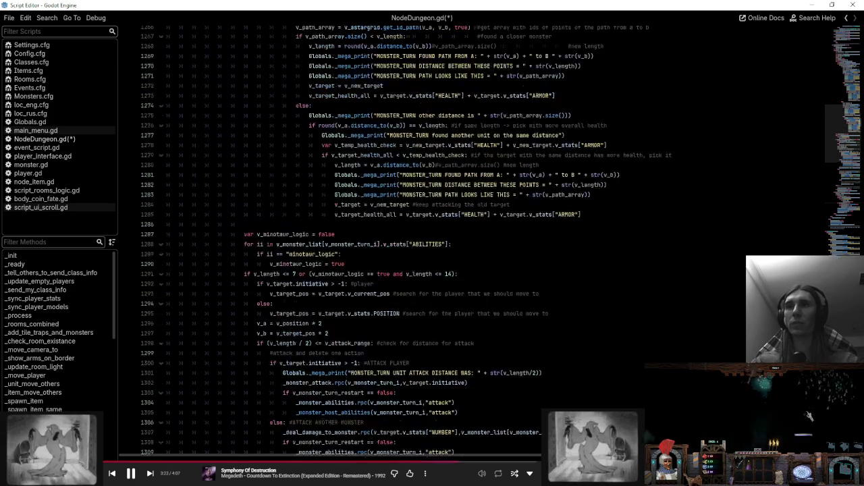
pyautogui.scroll(14, 498, 315)
pyautogui.click(345, 231)
pyautogui.scroll(-20, 434, 269)
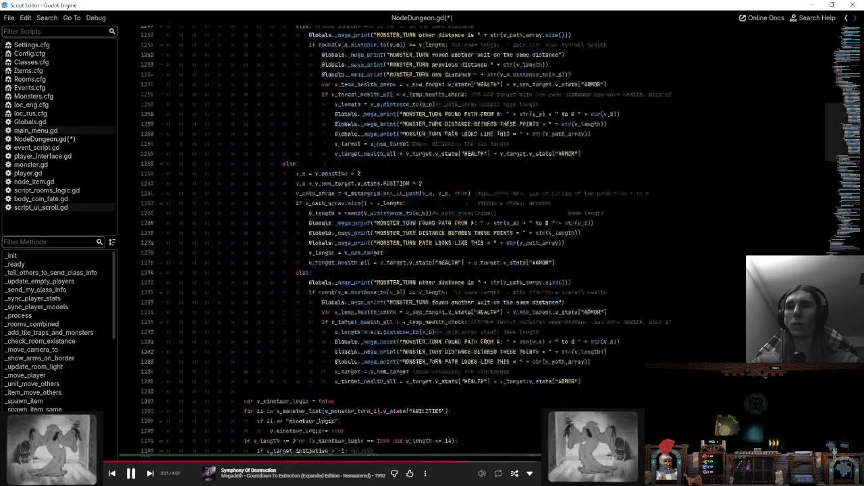
pyautogui.scroll(-7, 441, 294)
pyautogui.click(501, 348)
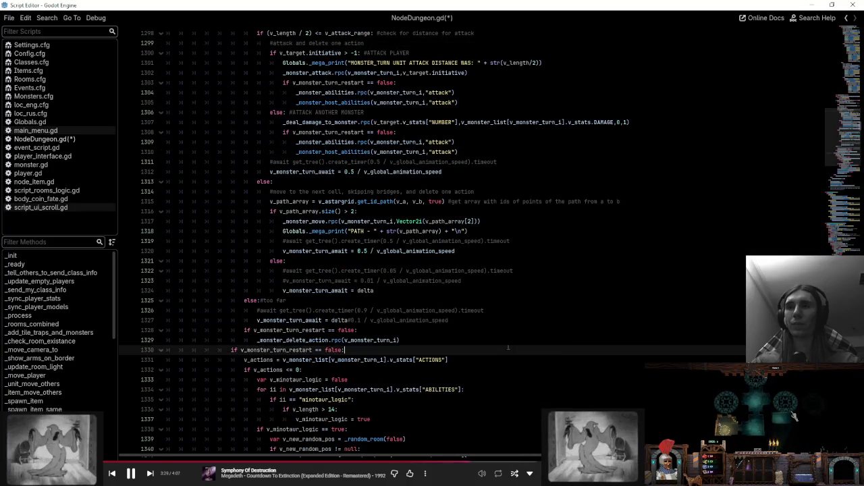
pyautogui.scroll(-5, 501, 348)
pyautogui.click(592, 320)
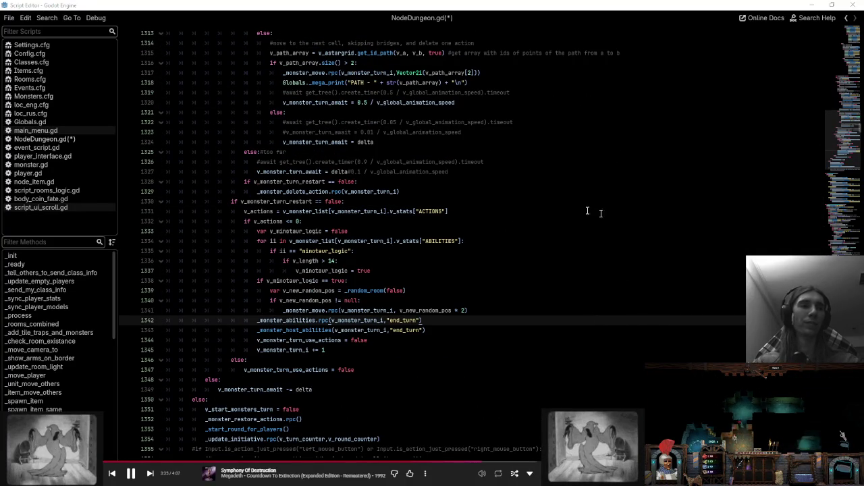
pyautogui.click(637, 200)
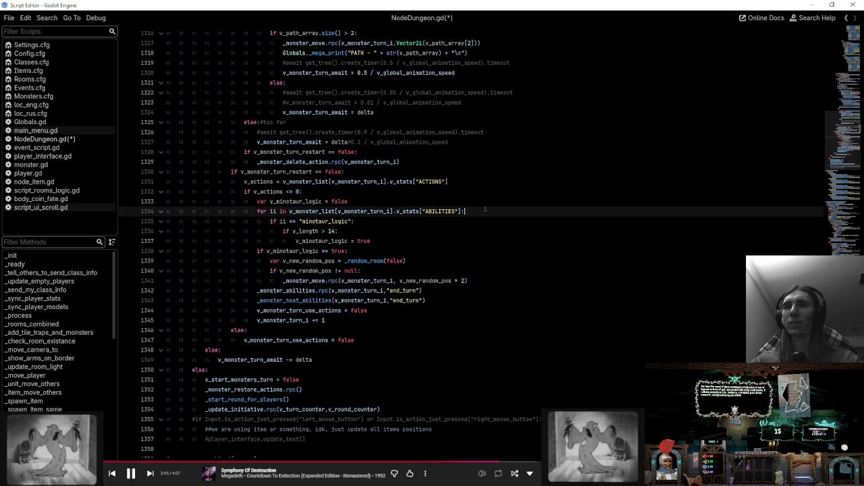
pyautogui.click(465, 241)
pyautogui.click(420, 180)
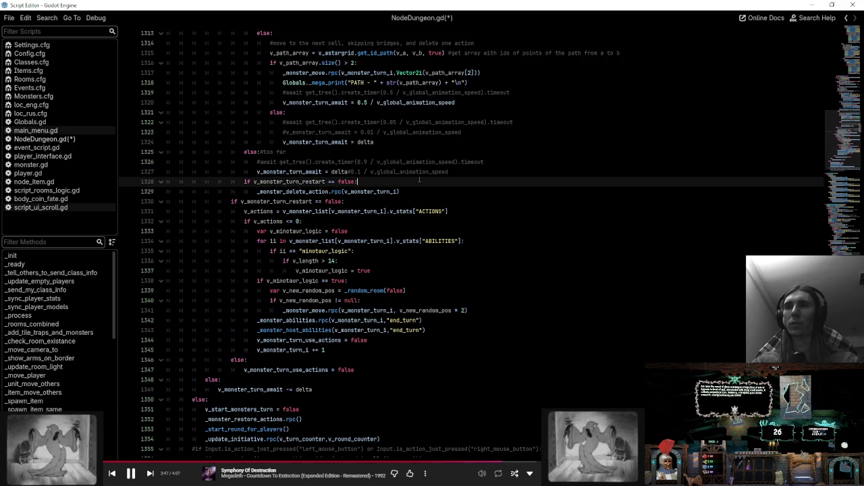
pyautogui.click(419, 192)
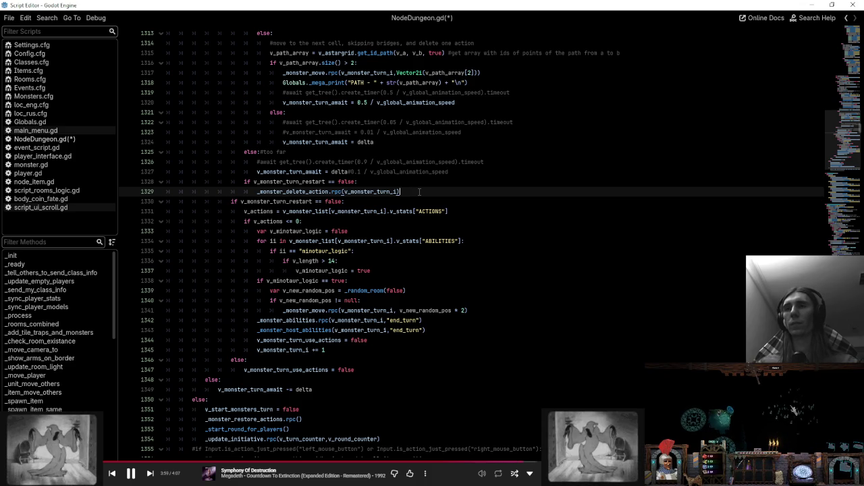
pyautogui.hotkey('shift', 'Up')
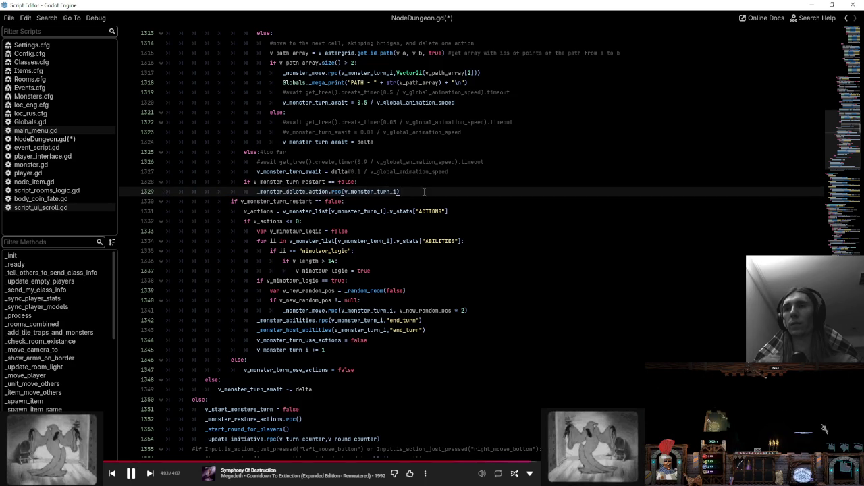
pyautogui.hotkey('shift', 'Down')
pyautogui.doubleClick(289, 202)
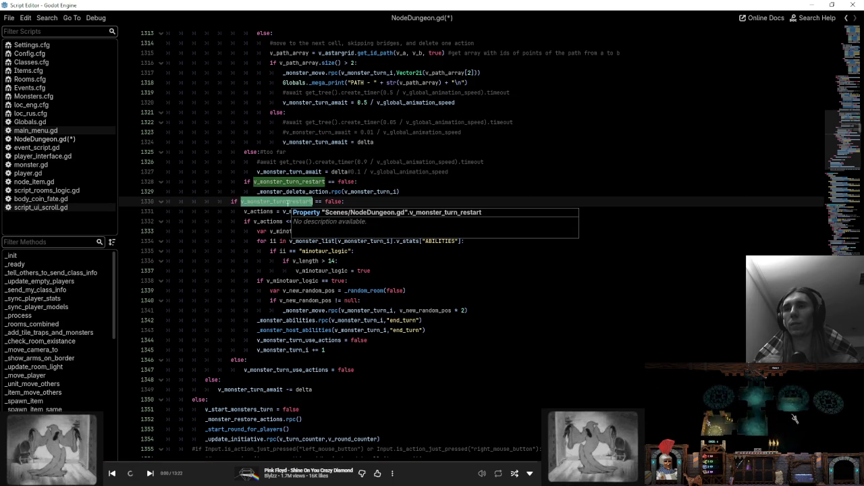
pyautogui.click(305, 370)
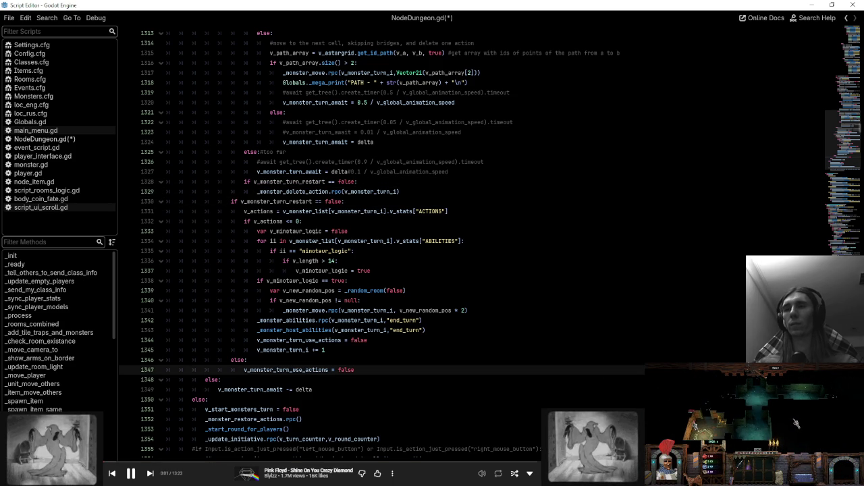
pyautogui.click(308, 202)
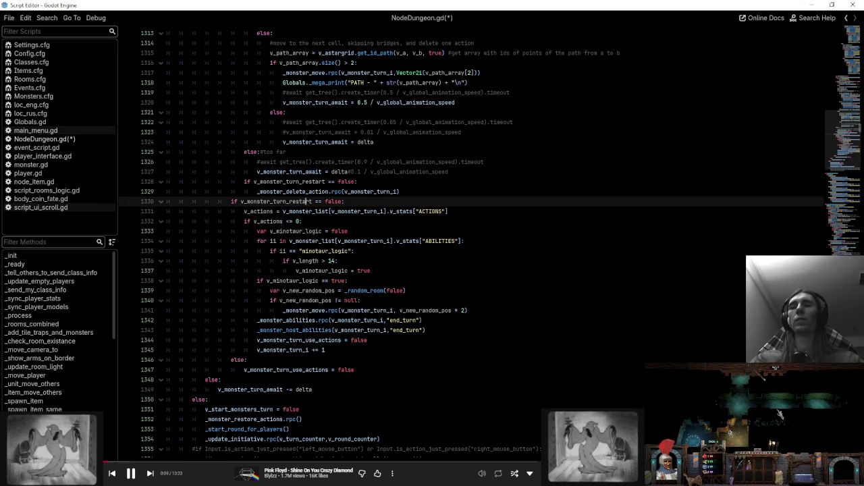
pyautogui.click(355, 369)
pyautogui.click(359, 360)
# - Type the comment '#unit died, start again on the same number wit' into the monster-turn code
pyautogui.write('#unit ')
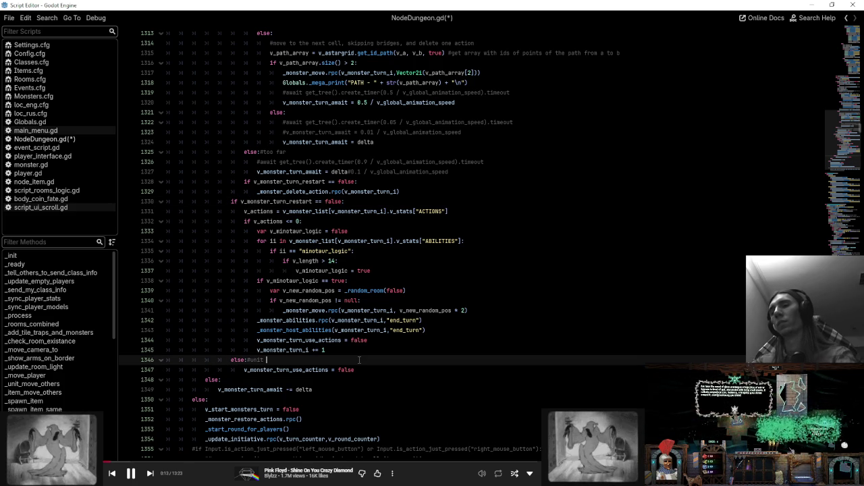
pyautogui.write('died, start a')
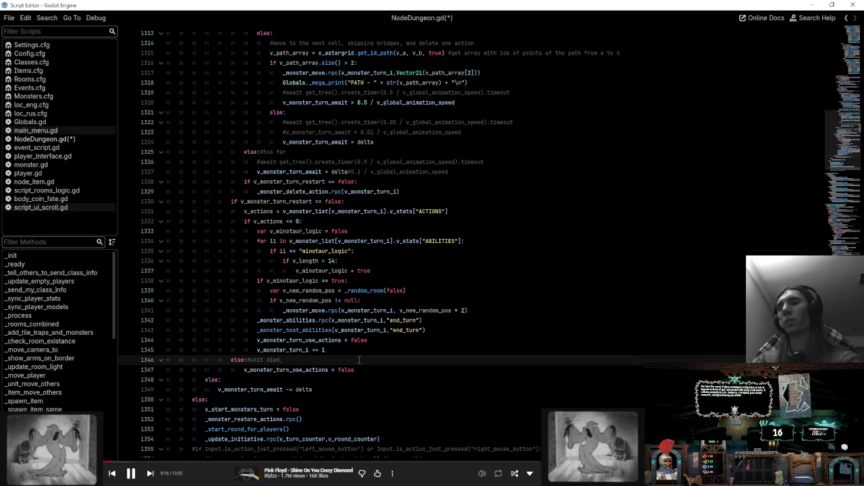
pyautogui.write('gai')
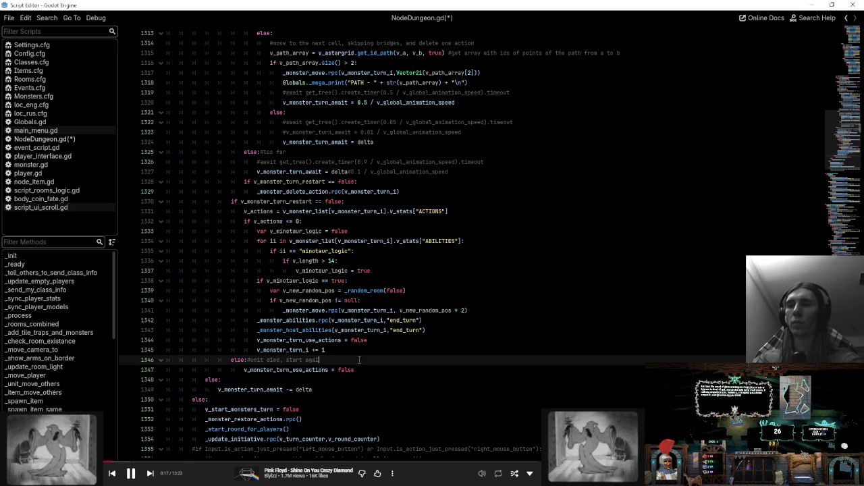
pyautogui.write('n on the same number w')
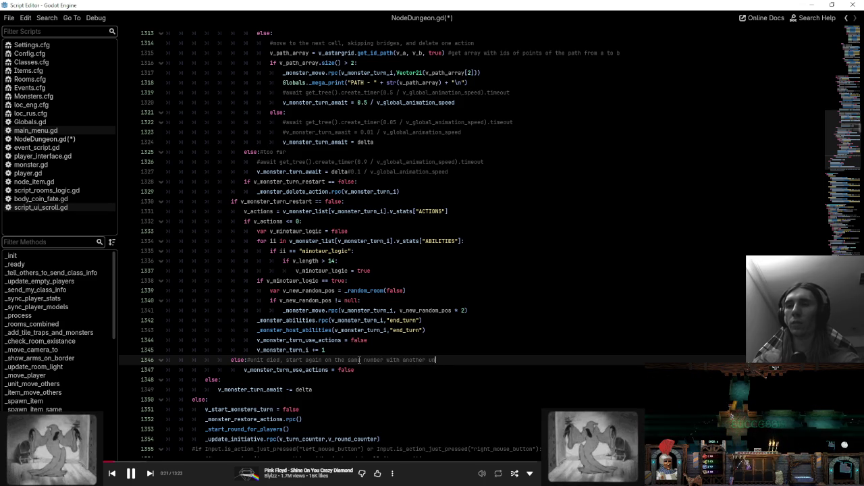
pyautogui.write('it')
pyautogui.press('Down')
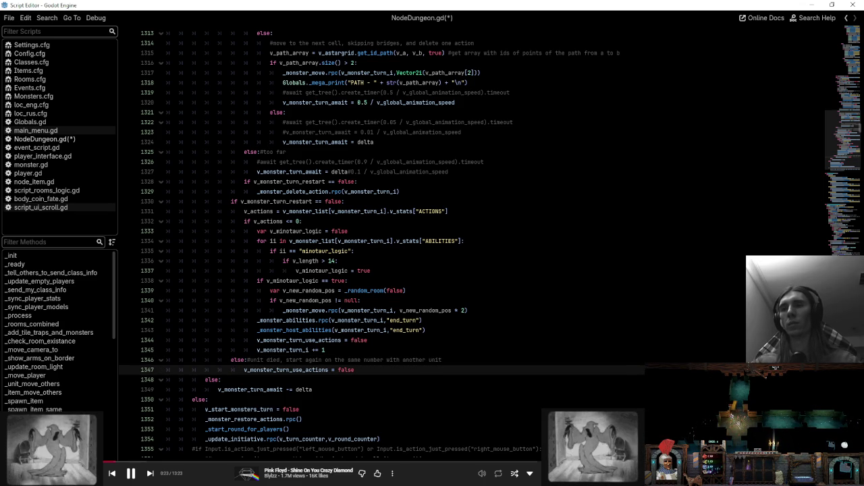
pyautogui.scroll(15, 473, 243)
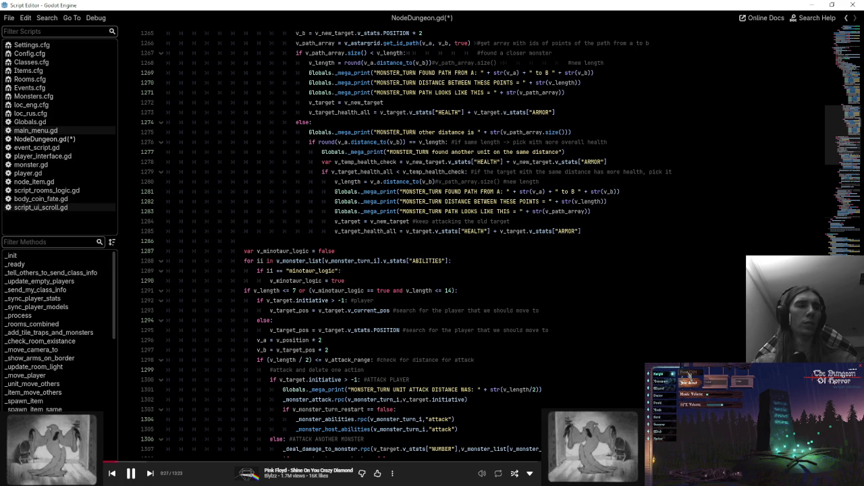
pyautogui.click(584, 331)
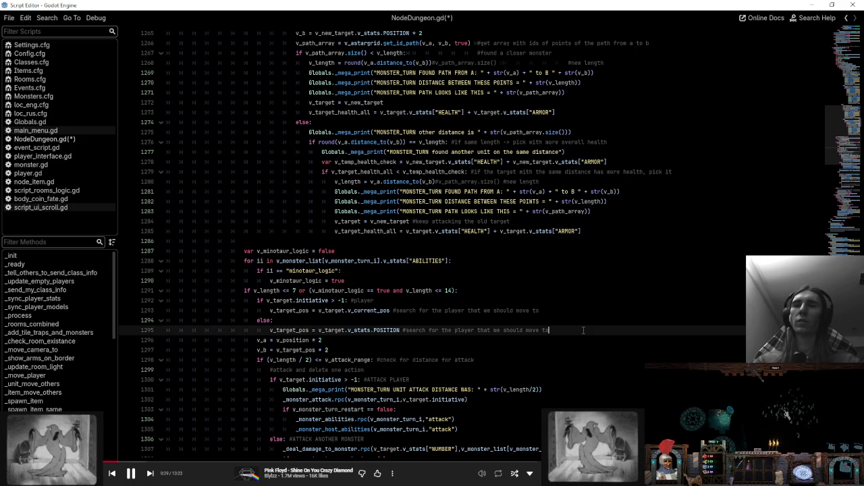
pyautogui.scroll(-11, 807, 311)
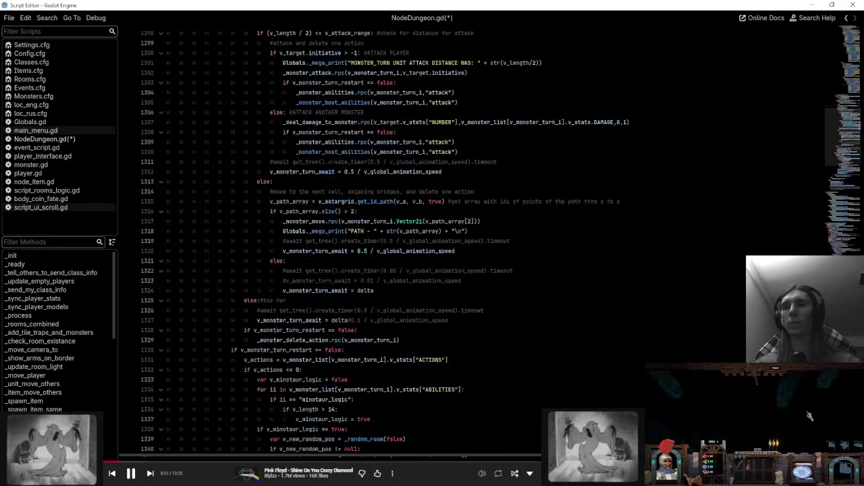
# - Review the ACTIONS lookup, minotaur ability check and flag, random-room call and null check (lines 1331–1340)
pyautogui.click(351, 349)
pyautogui.click(450, 360)
pyautogui.scroll(-4, 471, 319)
pyautogui.click(470, 318)
pyautogui.click(471, 329)
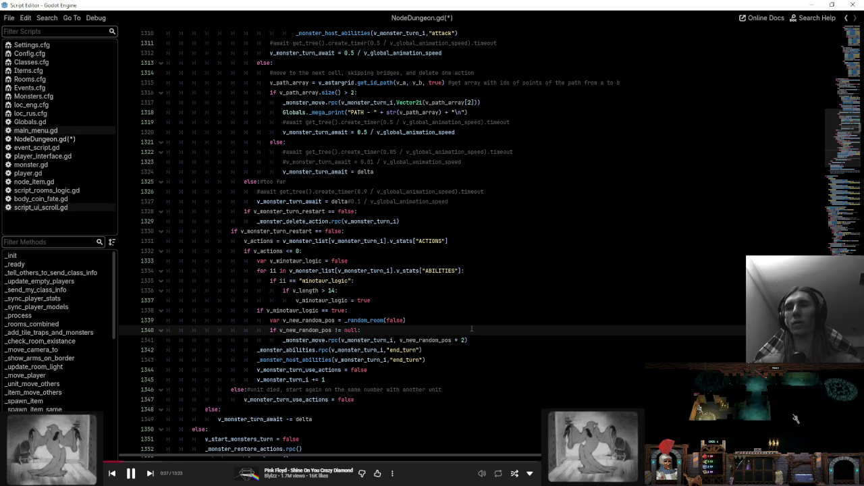
pyautogui.click(446, 320)
pyautogui.click(424, 300)
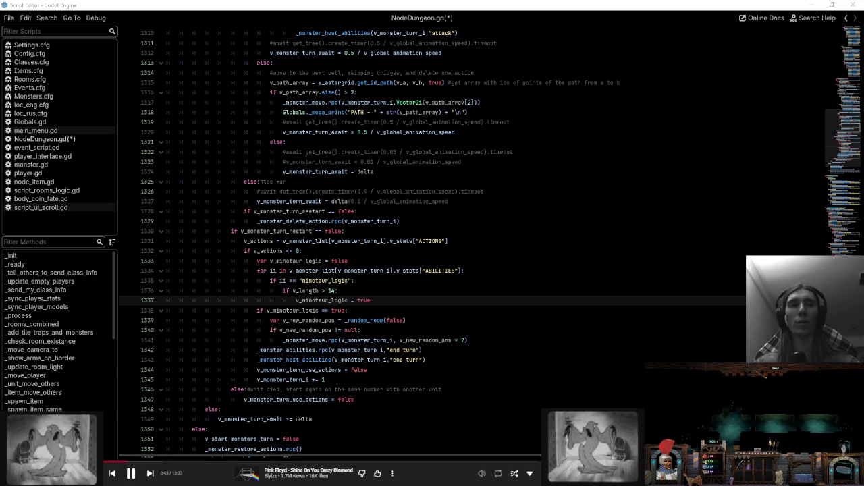
pyautogui.click(432, 331)
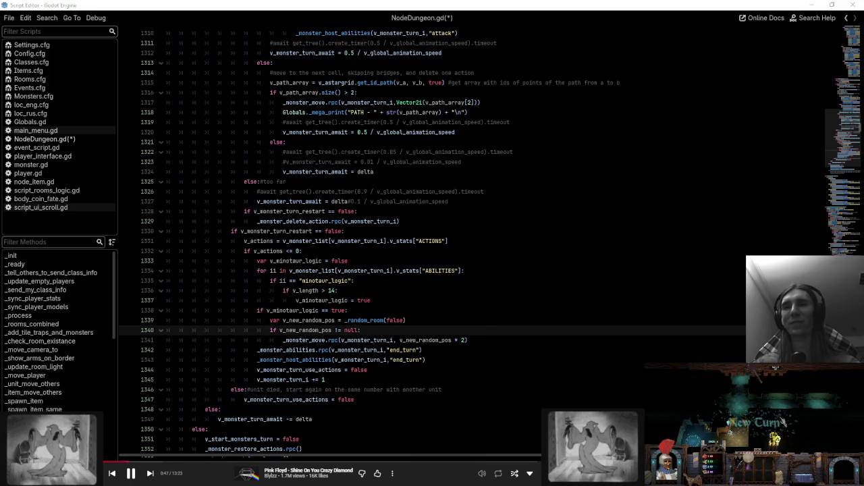
pyautogui.click(443, 319)
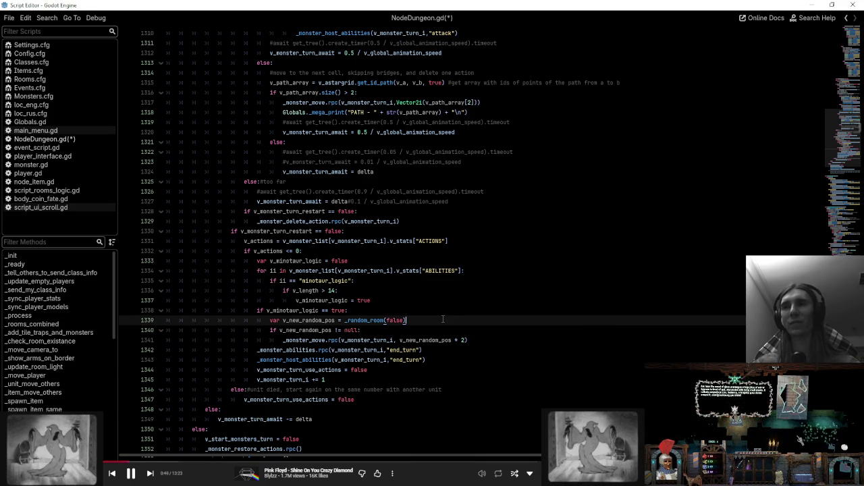
pyautogui.click(437, 302)
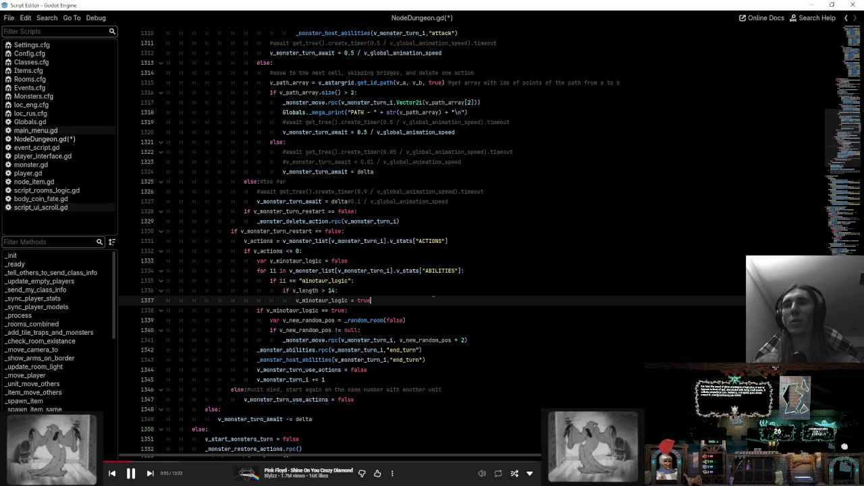
pyautogui.click(432, 290)
pyautogui.click(431, 283)
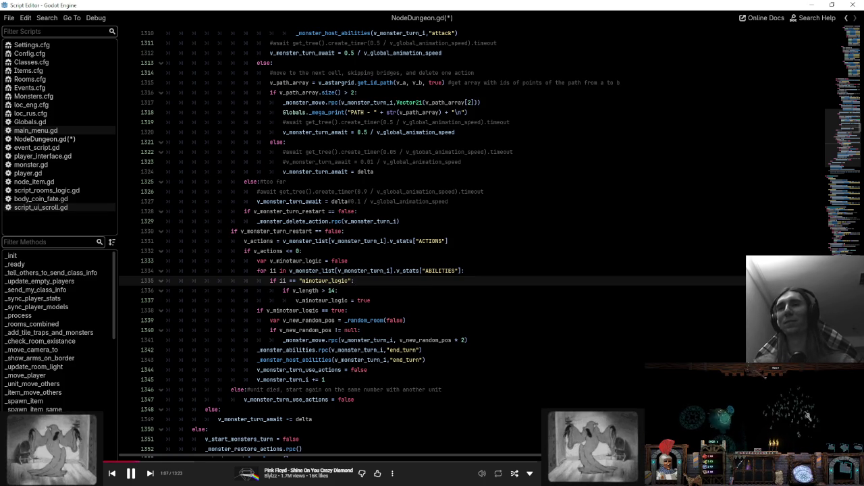
# - Review the minotaur logic declaration on line 1287 and the target-search checks on lines 1267–1273
pyautogui.scroll(5, 434, 260)
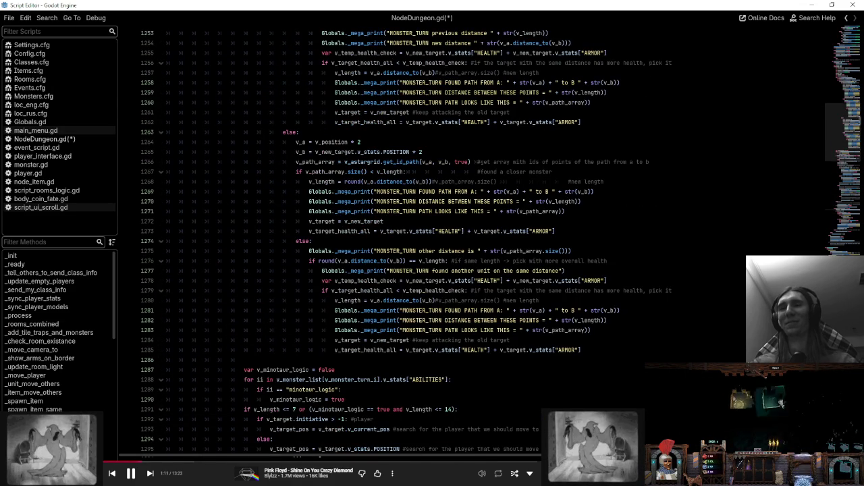
pyautogui.click(409, 379)
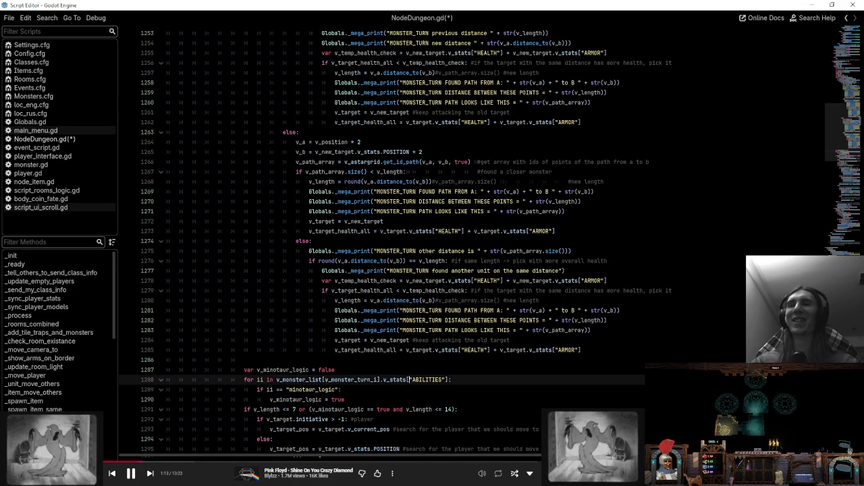
pyautogui.click(412, 369)
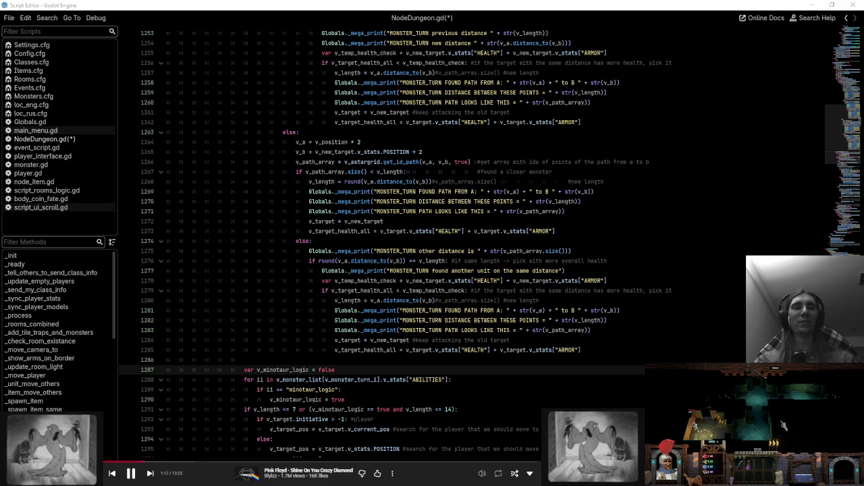
pyautogui.click(561, 171)
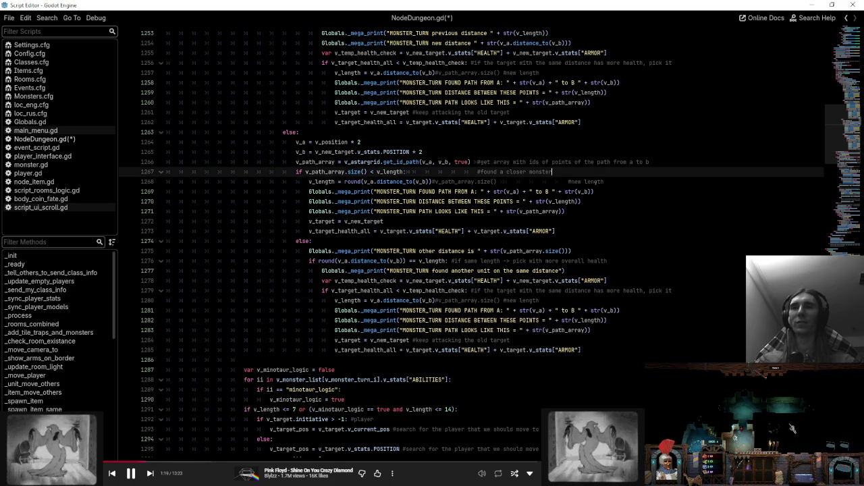
pyautogui.scroll(3, 560, 202)
pyautogui.scroll(-4, 560, 203)
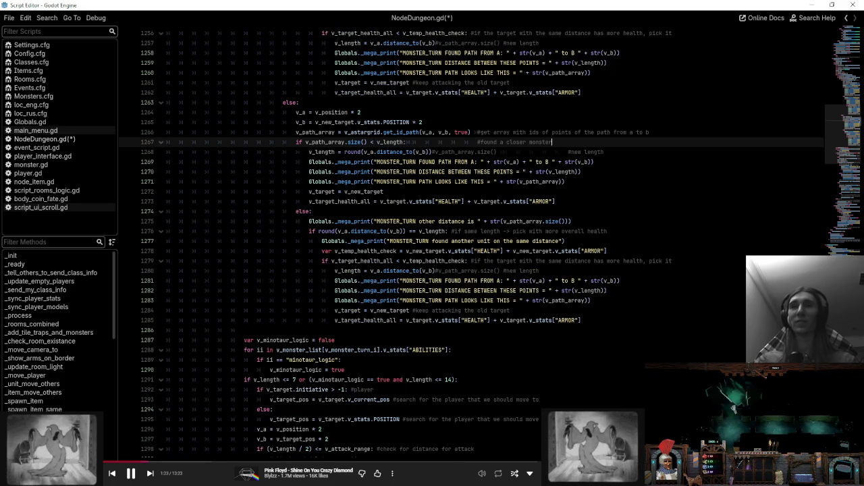
pyautogui.click(556, 201)
pyautogui.scroll(2, 557, 201)
pyautogui.scroll(9, 490, 241)
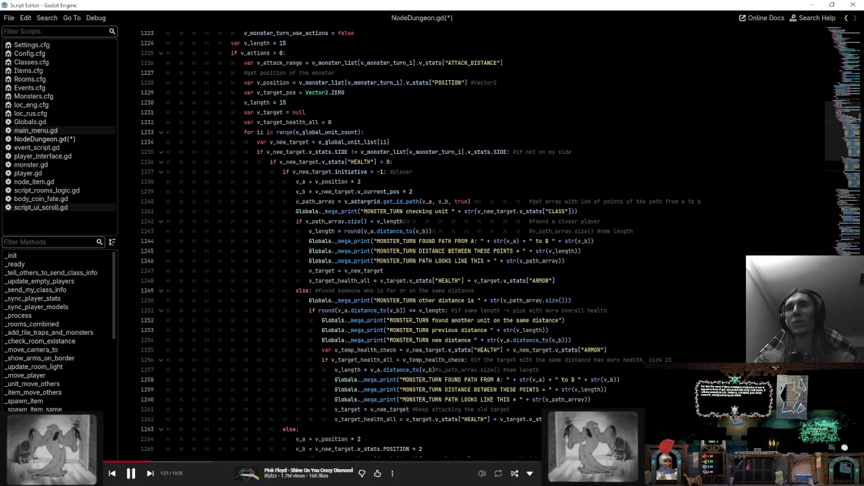
# - Review the host start_turn calls on lines 1212–1214 and the use-actions check and reset around 1221–1223
pyautogui.click(282, 171)
pyautogui.scroll(8, 282, 172)
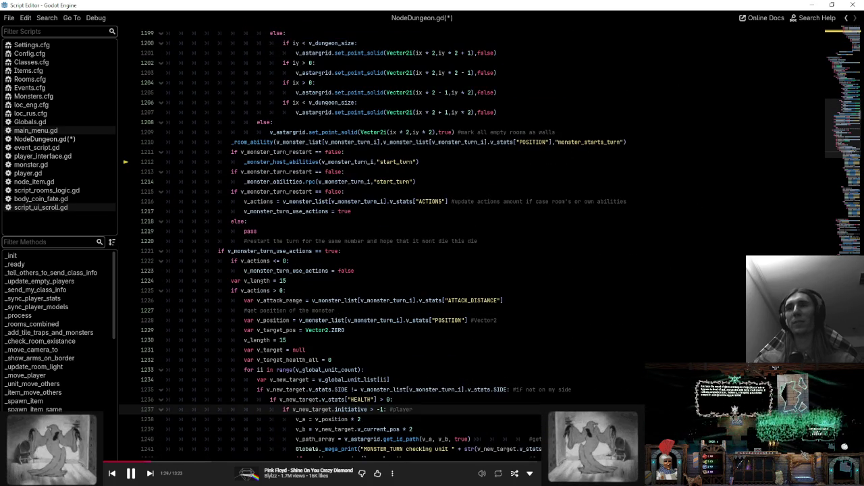
pyautogui.click(446, 172)
pyautogui.click(449, 161)
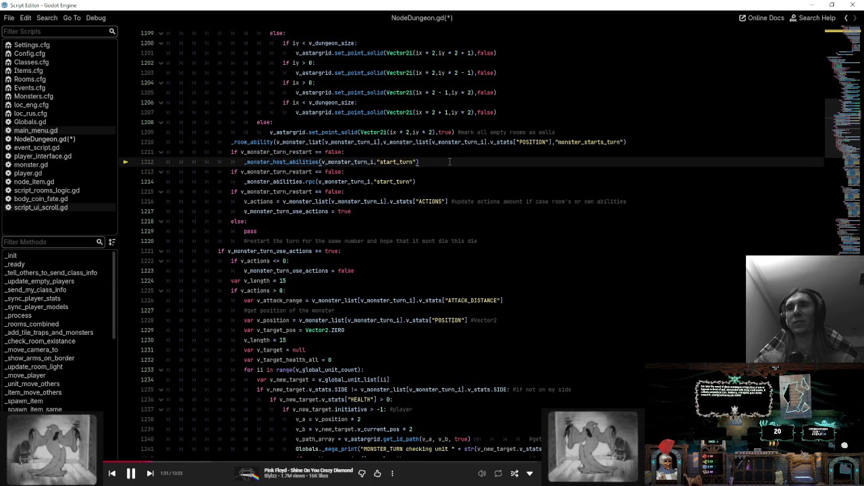
pyautogui.click(420, 254)
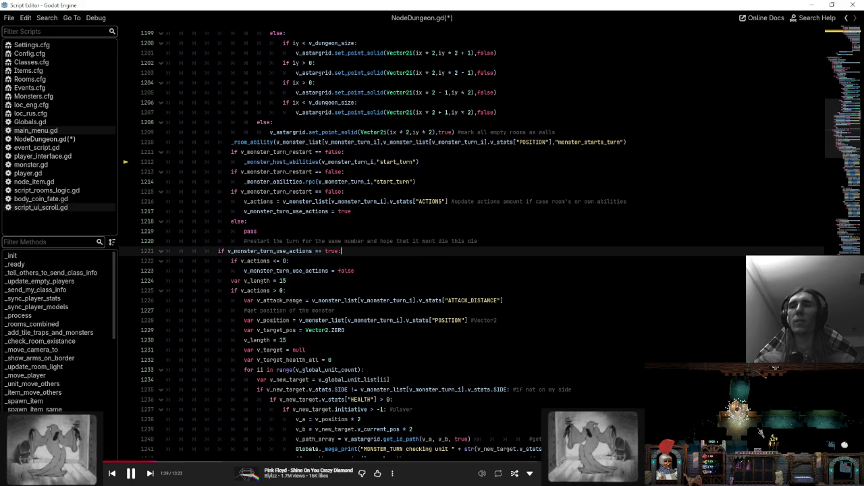
pyautogui.click(378, 271)
pyautogui.click(434, 162)
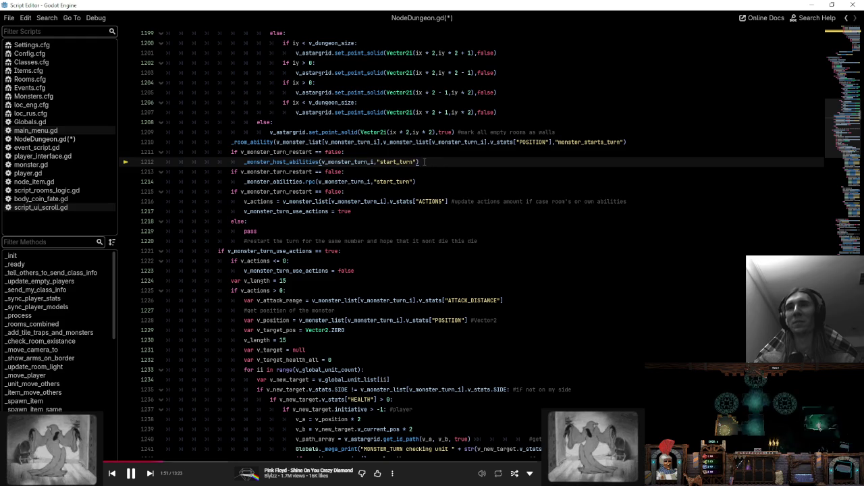
pyautogui.click(425, 181)
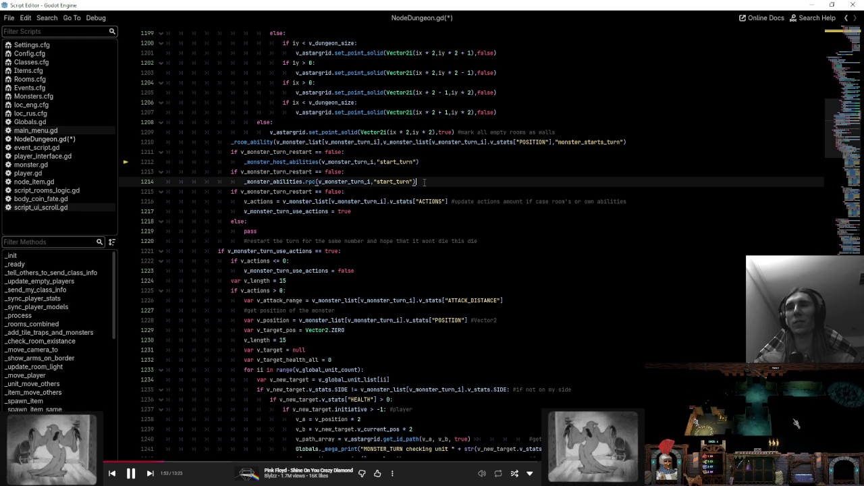
pyautogui.scroll(-3, 425, 180)
pyautogui.click(425, 181)
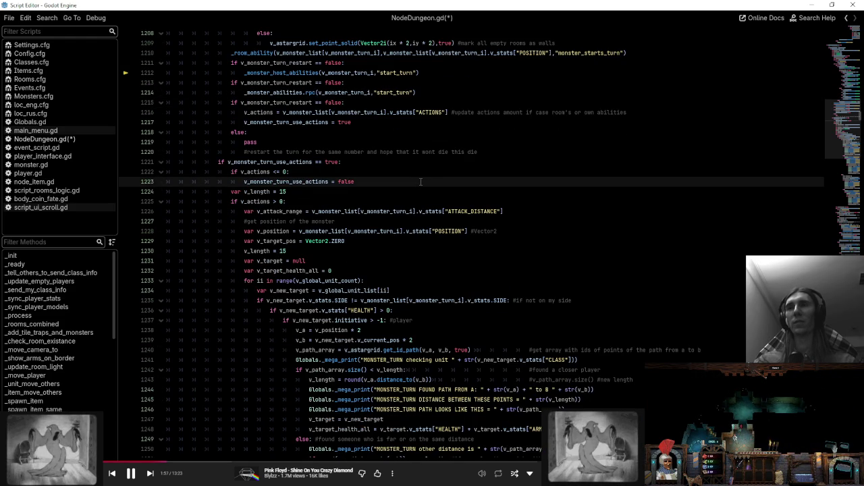
pyautogui.scroll(4, 420, 182)
pyautogui.click(420, 192)
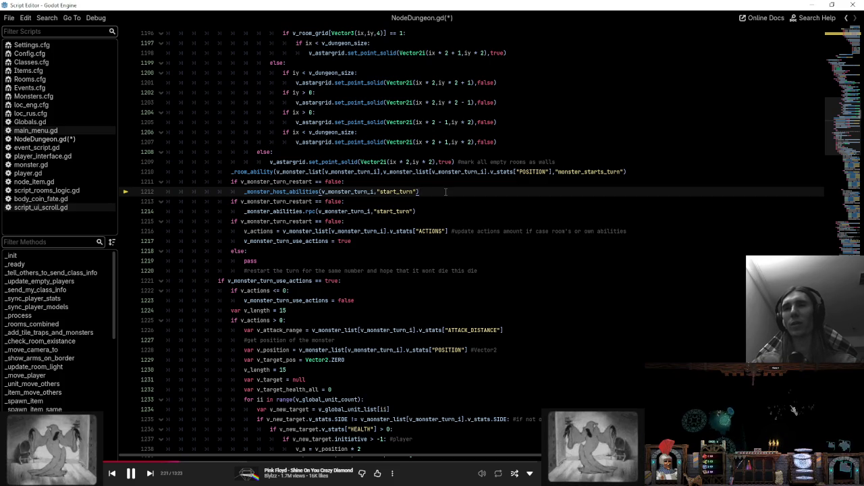
pyautogui.scroll(3, 442, 211)
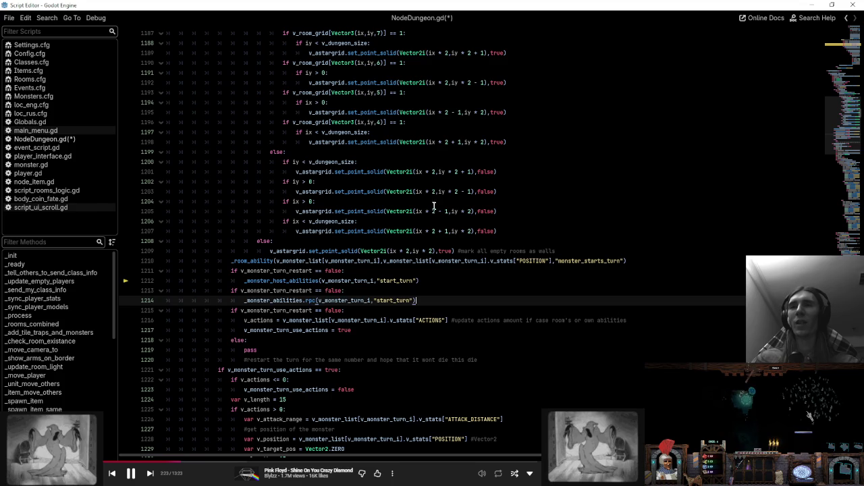
# - Check the ix/iy wall checks and compare the line 1211 restart guard with the start_turn call
pyautogui.click(432, 201)
pyautogui.click(436, 182)
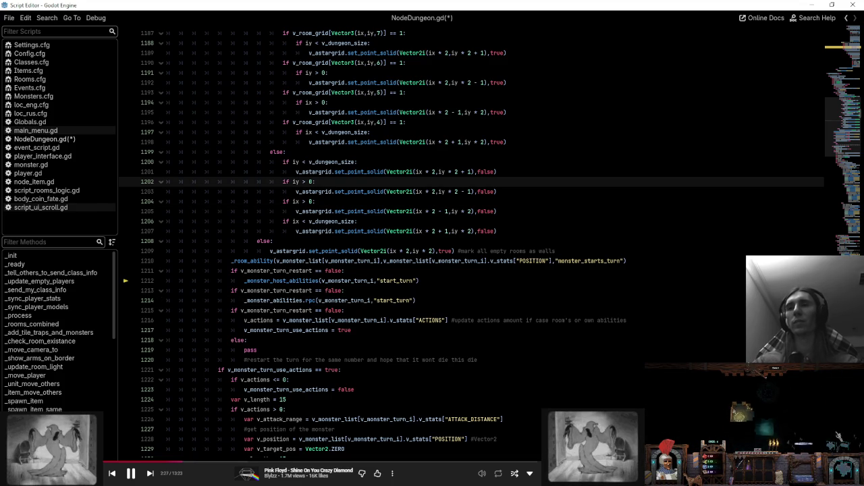
pyautogui.click(437, 280)
pyautogui.click(441, 271)
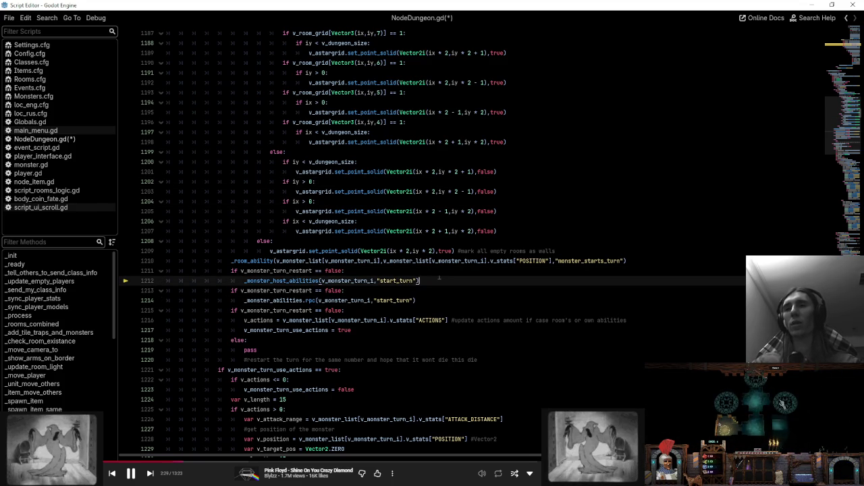
pyautogui.click(440, 279)
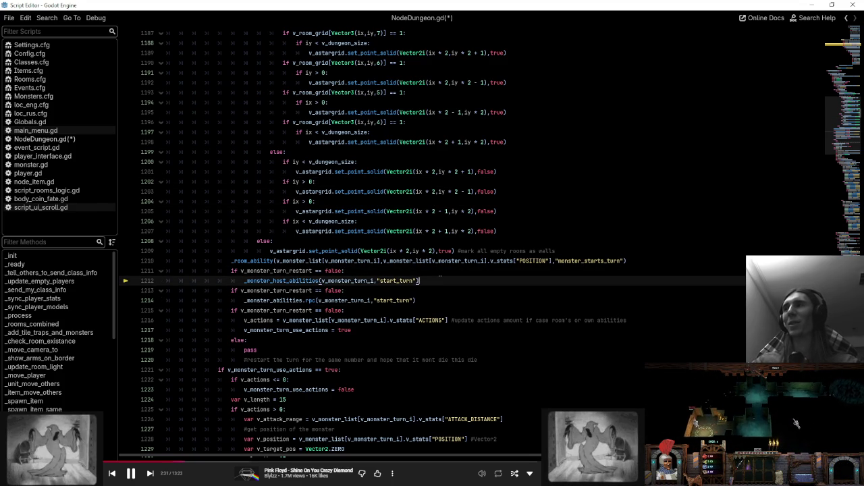
pyautogui.click(438, 271)
pyautogui.click(438, 280)
pyautogui.click(437, 271)
pyautogui.click(438, 281)
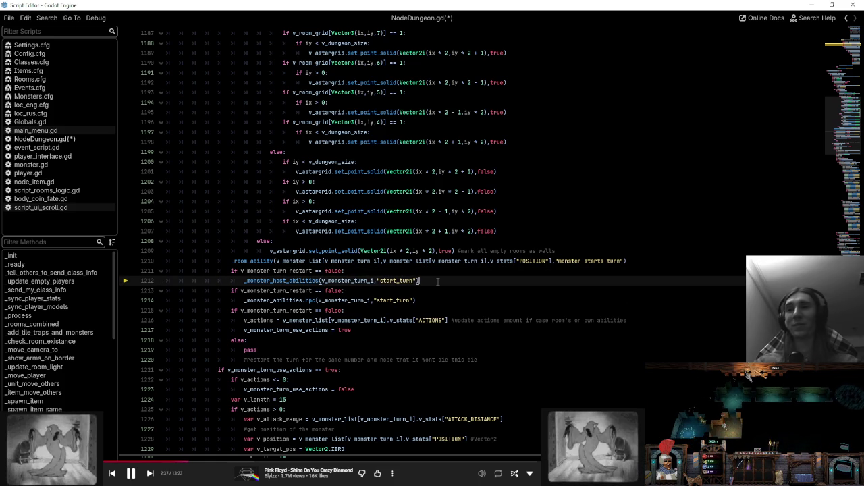
pyautogui.click(438, 271)
pyautogui.click(437, 281)
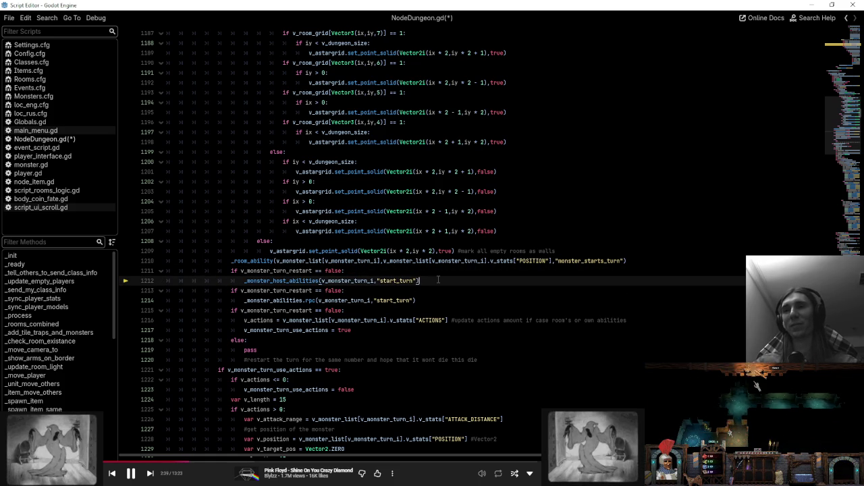
# - Inspect the monster POSITION lookup on line 1228 and the line 1328 restart guard, then save NodeDungeon.gd
pyautogui.scroll(9, 438, 279)
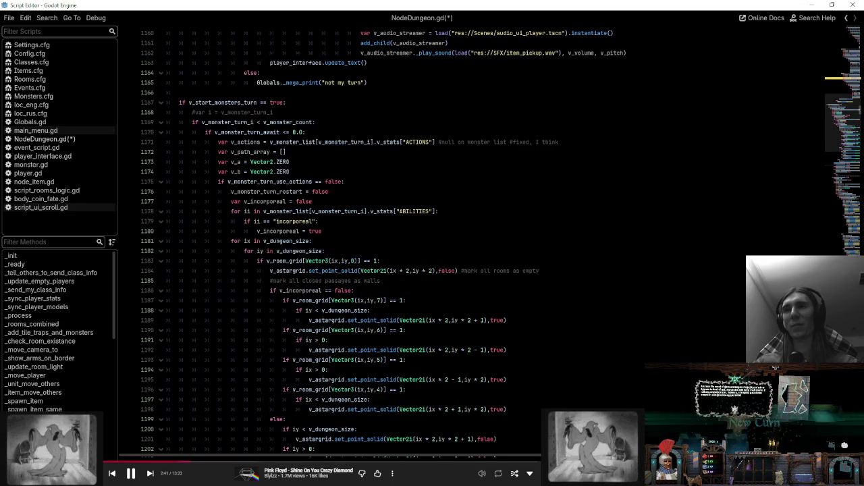
pyautogui.scroll(-15, 437, 279)
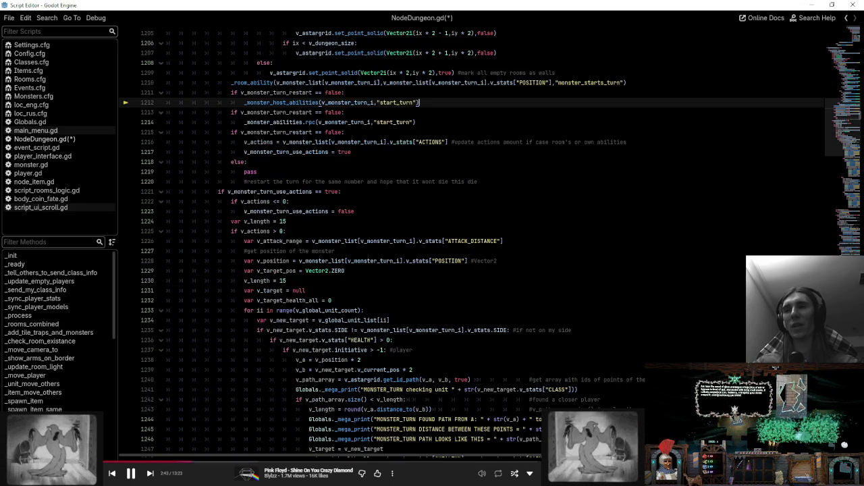
pyautogui.click(437, 280)
pyautogui.click(445, 261)
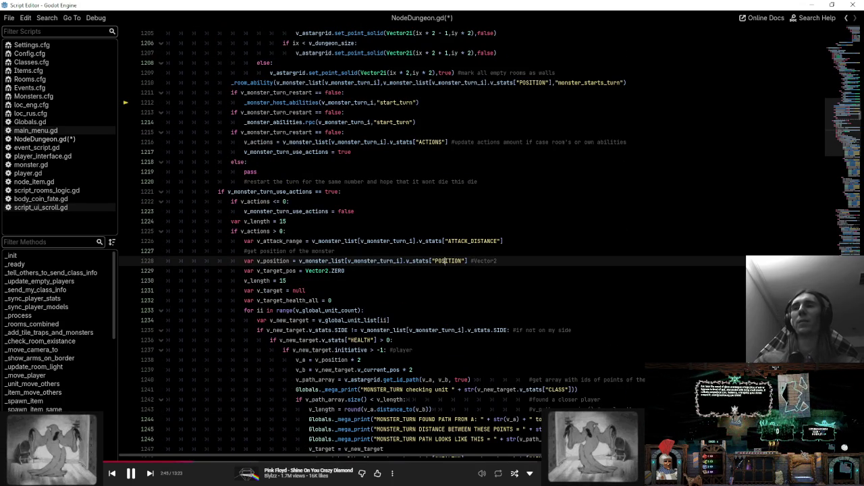
pyautogui.click(442, 271)
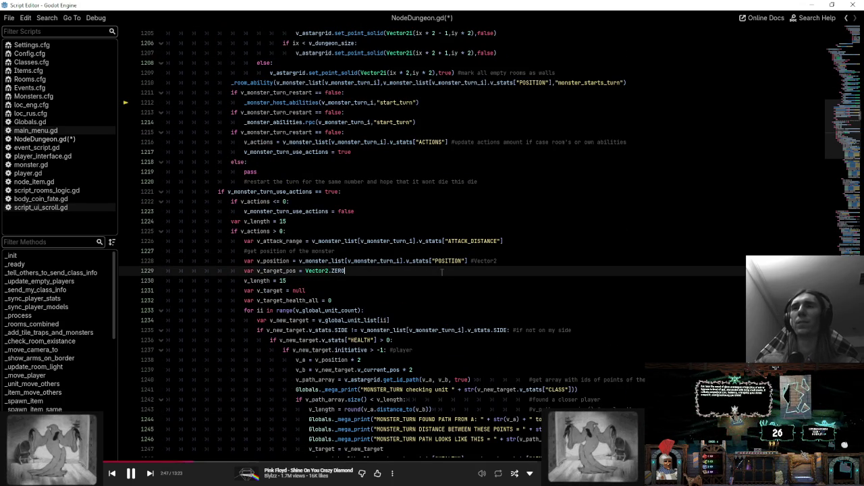
pyautogui.scroll(-20, 442, 272)
pyautogui.scroll(-5, 512, 273)
pyautogui.click(512, 272)
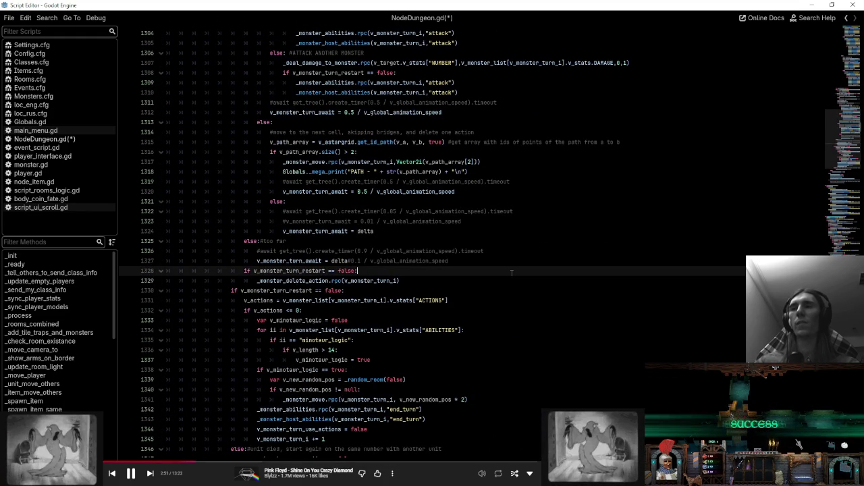
pyautogui.scroll(-5, 512, 273)
pyautogui.hotkey('ctrl', 's')
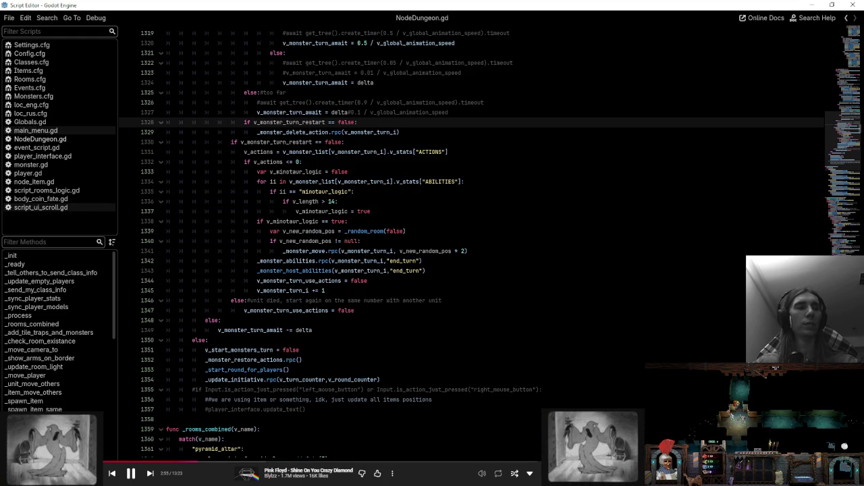
pyautogui.click(512, 300)
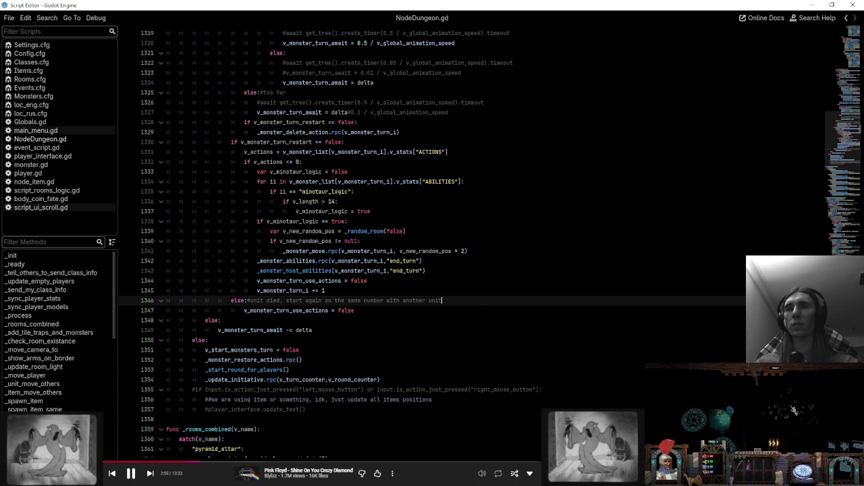
pyautogui.click(433, 270)
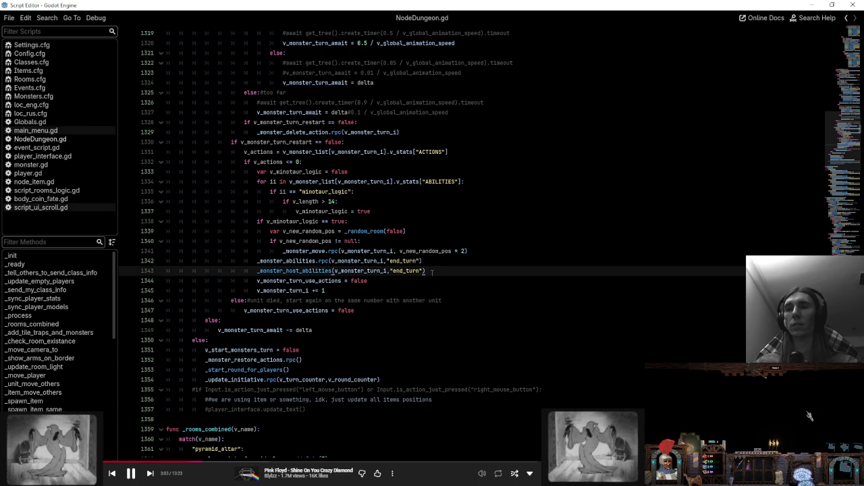
pyautogui.click(449, 302)
pyautogui.click(448, 311)
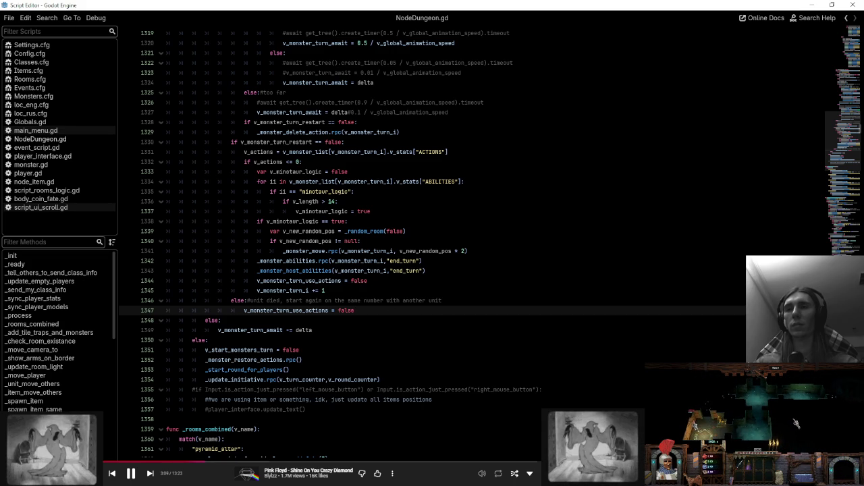
pyautogui.click(231, 301)
pyautogui.scroll(5, 432, 243)
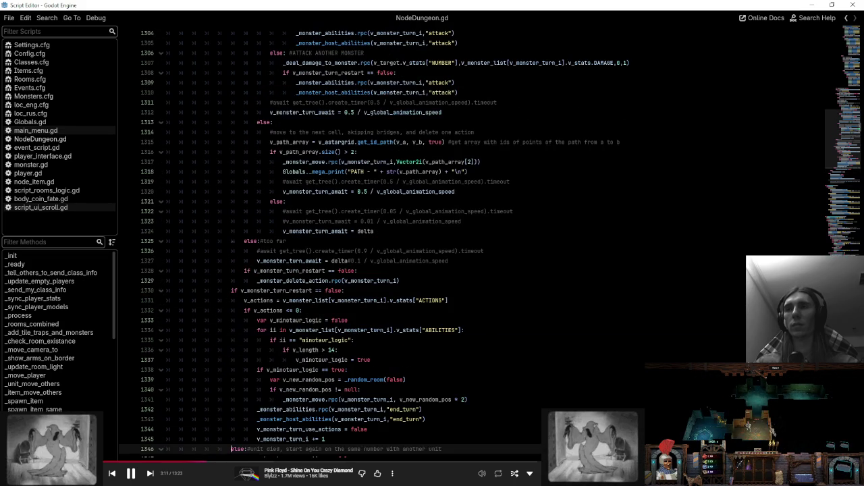
pyautogui.scroll(20, 432, 243)
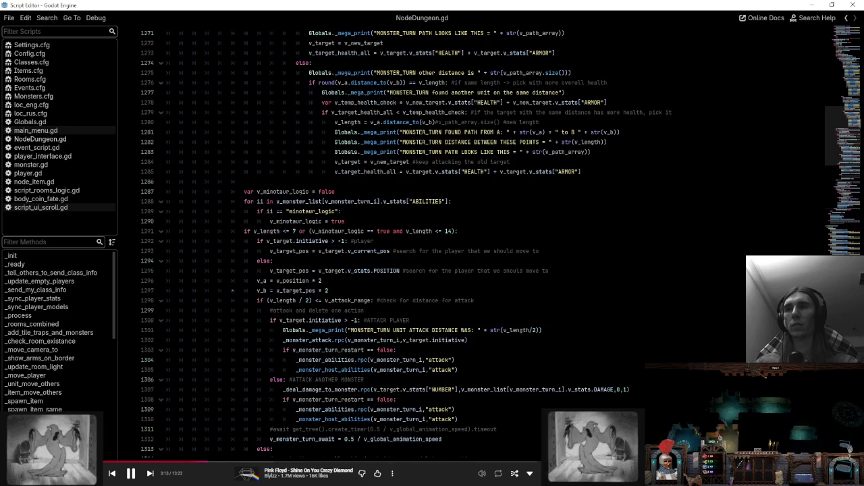
pyautogui.scroll(14, 432, 243)
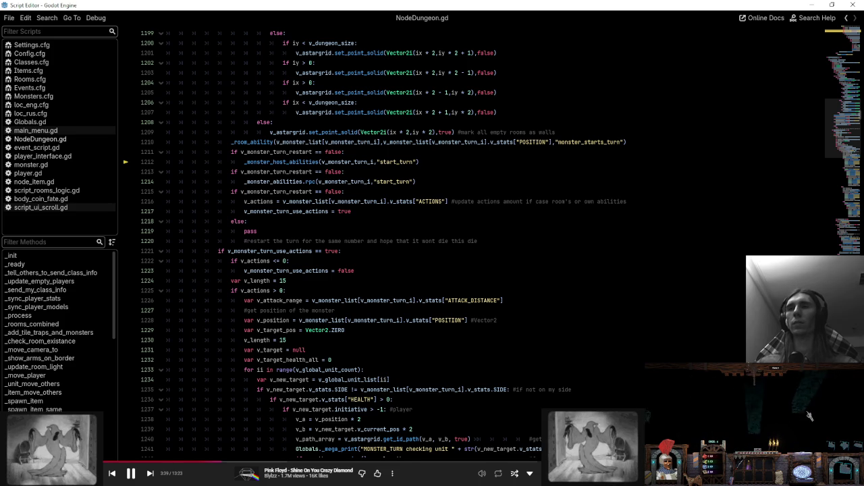
pyautogui.scroll(-20, 432, 243)
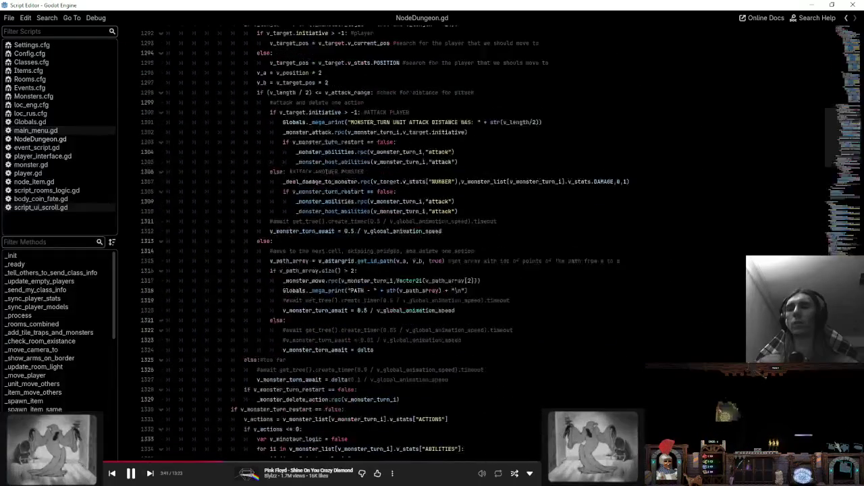
pyautogui.scroll(-6, 354, 438)
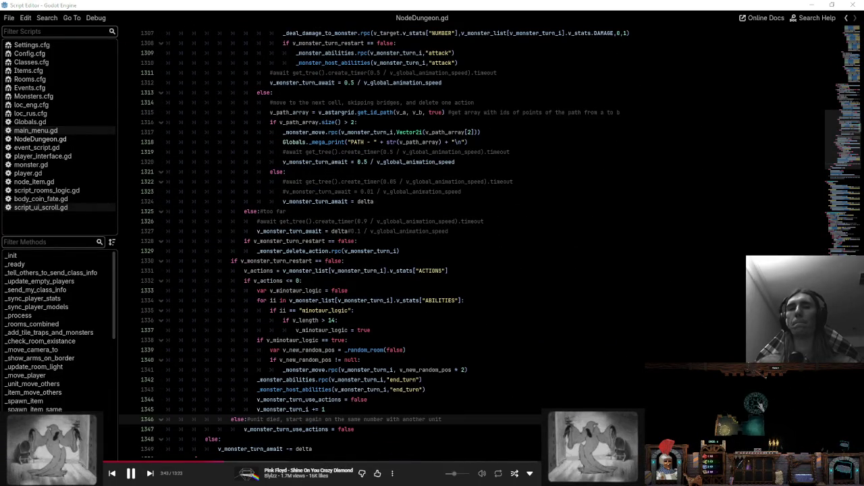
pyautogui.moveTo(452, 476)
pyautogui.mouseDown()
pyautogui.moveTo(472, 475)
pyautogui.moveTo(459, 475)
pyautogui.mouseUp()
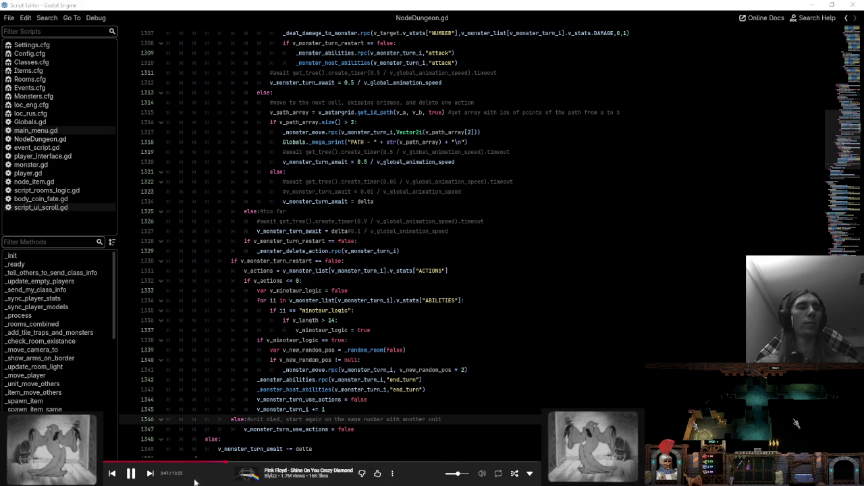
pyautogui.moveTo(496, 481)
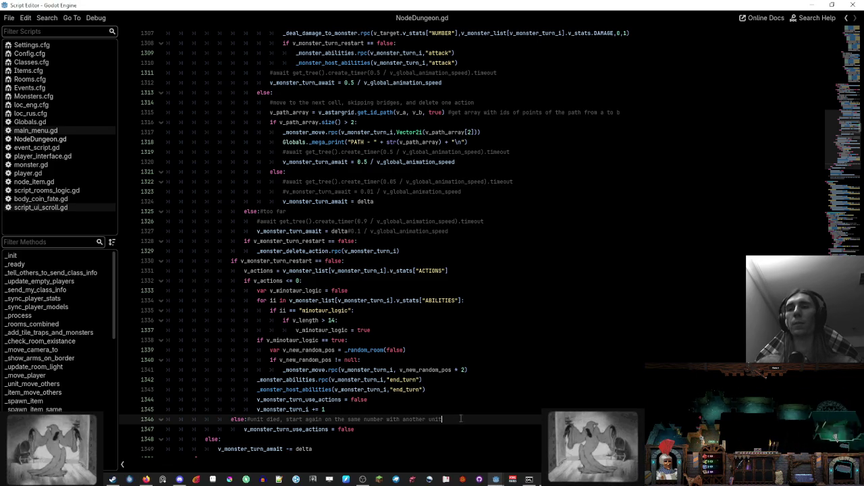
pyautogui.scroll(-3, 461, 419)
pyautogui.click(363, 480)
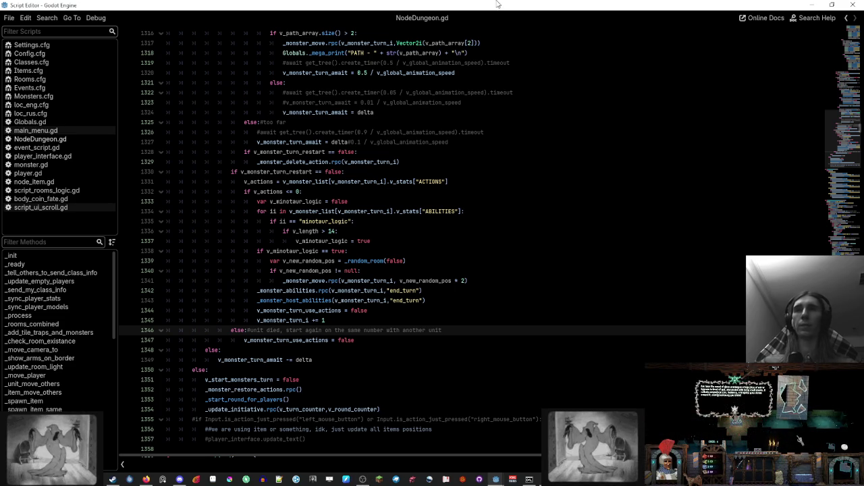
pyautogui.click(560, 230)
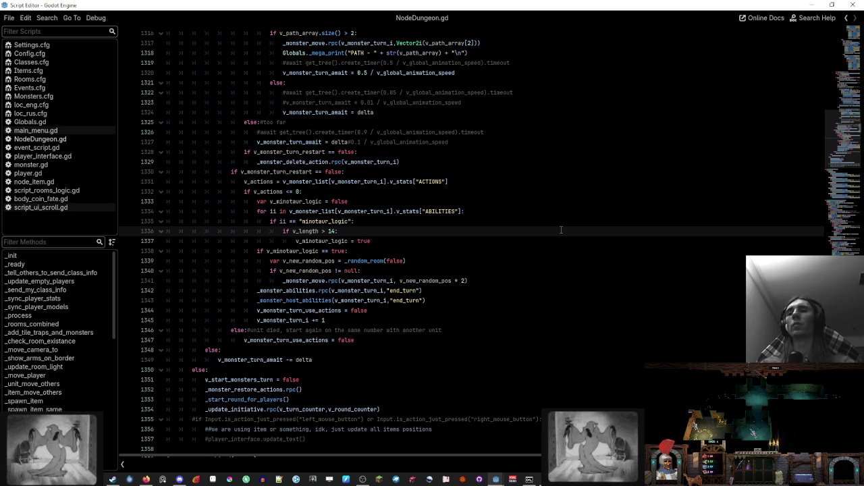
# - Add 'v_actions = 0' on a new line after line 1347 in the unit-died branch
pyautogui.click(338, 330)
pyautogui.scroll(13, 473, 243)
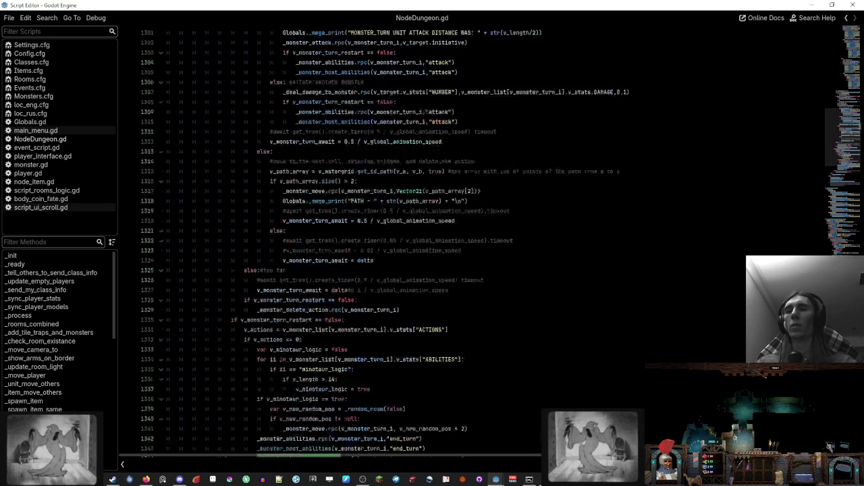
pyautogui.scroll(10, 473, 243)
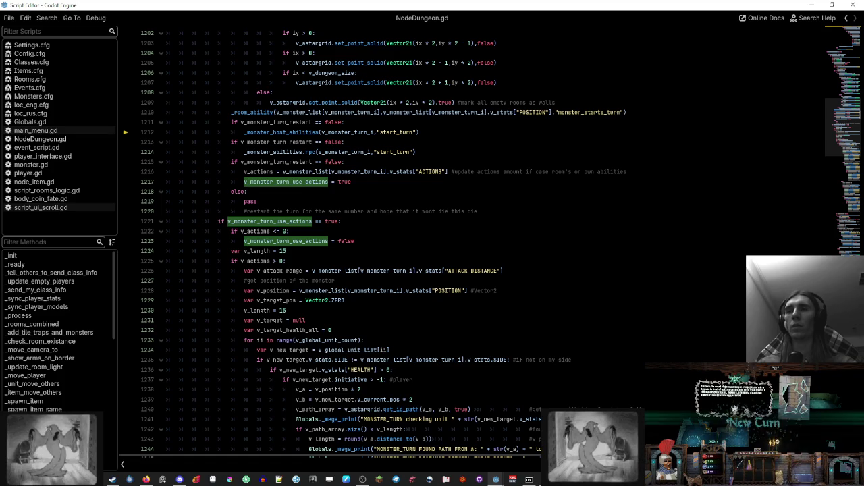
pyautogui.doubleClick(255, 231)
pyautogui.scroll(-20, 473, 243)
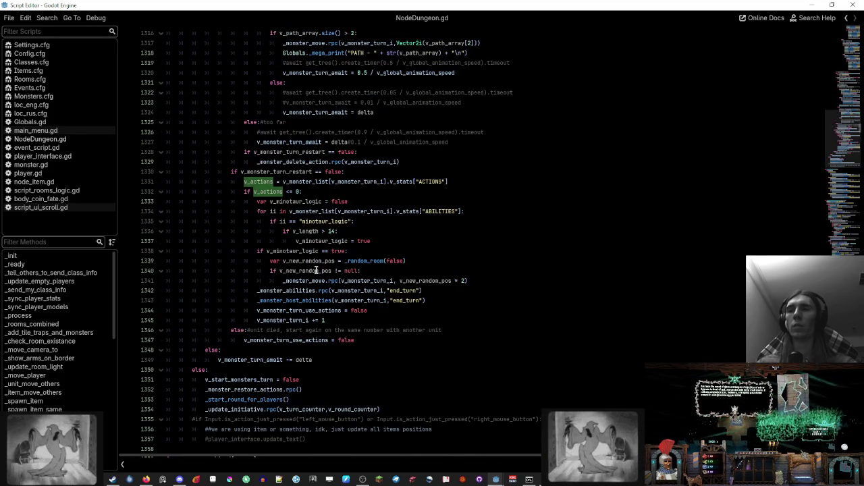
pyautogui.click(356, 337)
pyautogui.press('Return')
pyautogui.write('v_actions = 0')
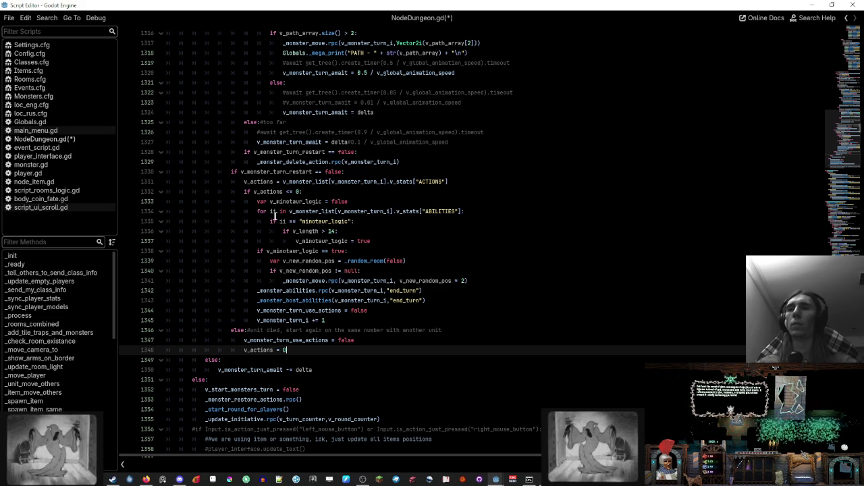
# - Review every use of v_monster_turn_use_actions around line 1220, then return to the main Godot editor
pyautogui.scroll(1, 230, 264)
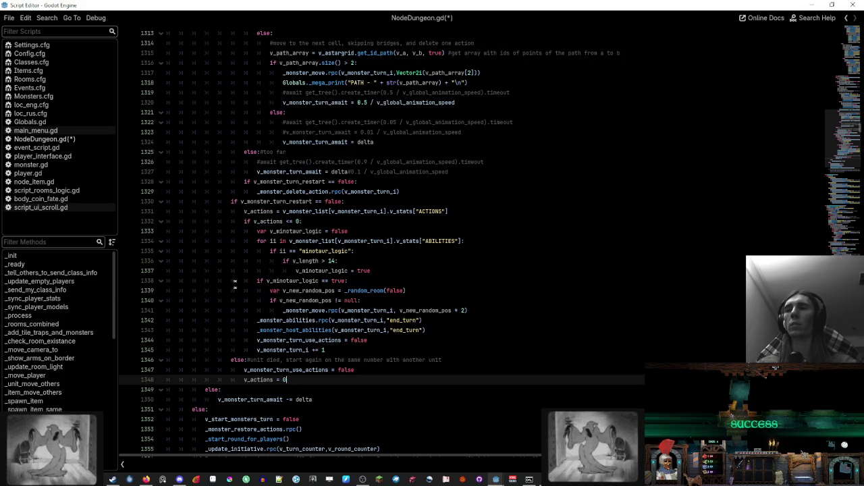
pyautogui.scroll(20, 232, 261)
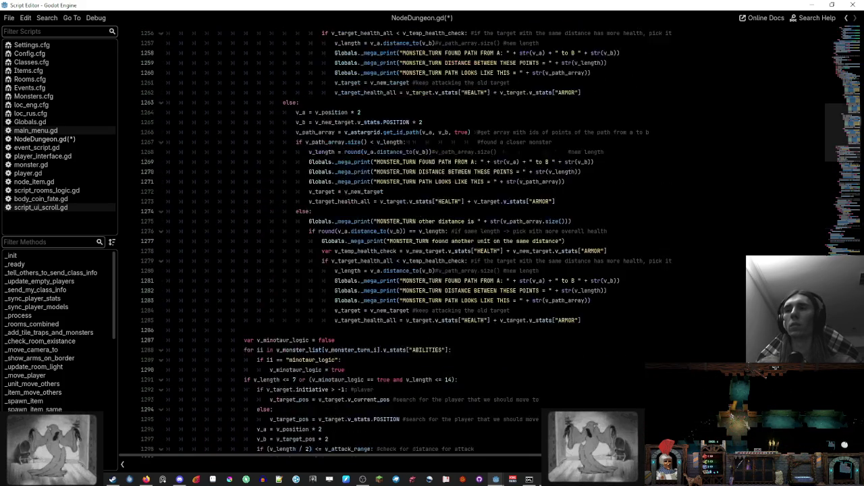
pyautogui.scroll(15, 232, 261)
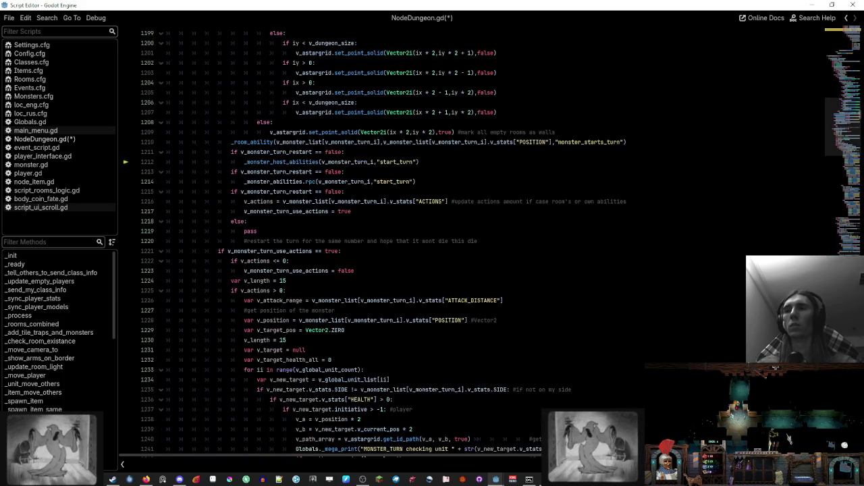
pyautogui.scroll(-13, 233, 262)
pyautogui.scroll(-20, 233, 262)
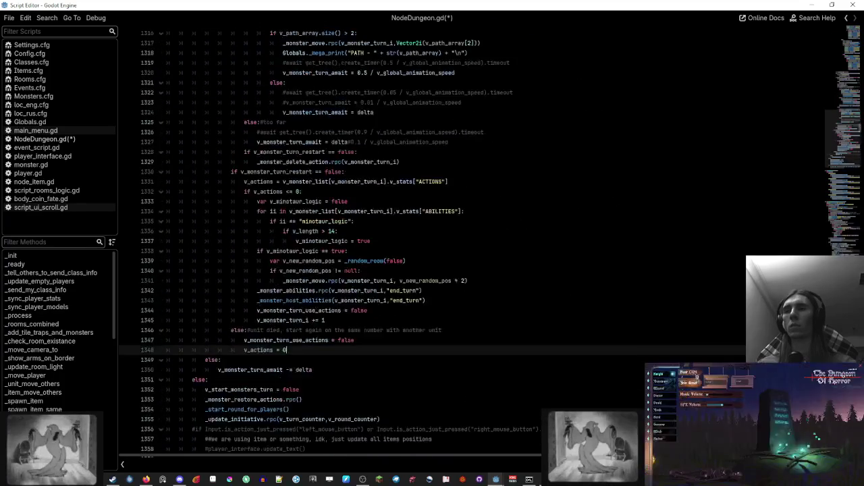
pyautogui.scroll(1, 233, 261)
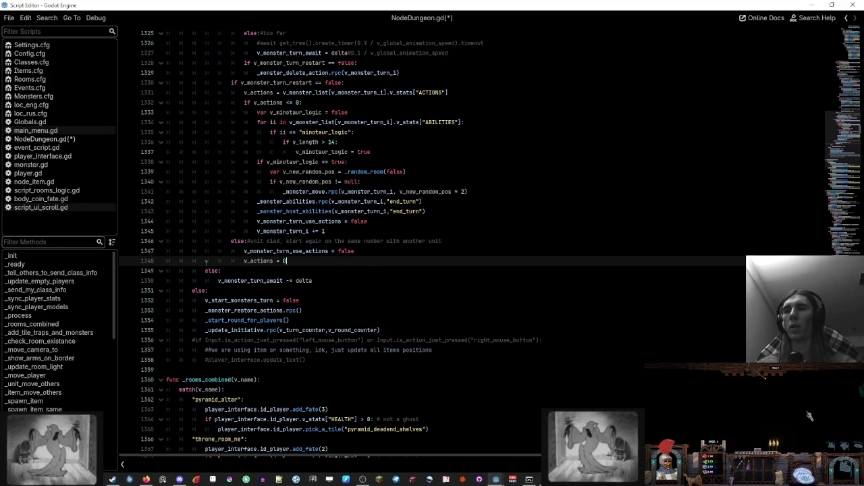
pyautogui.scroll(7, 206, 261)
pyautogui.scroll(20, 206, 261)
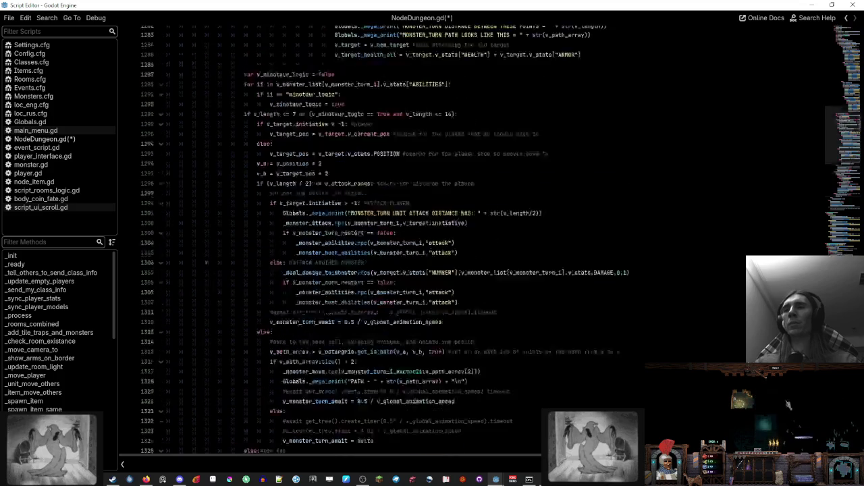
pyautogui.scroll(13, 338, 243)
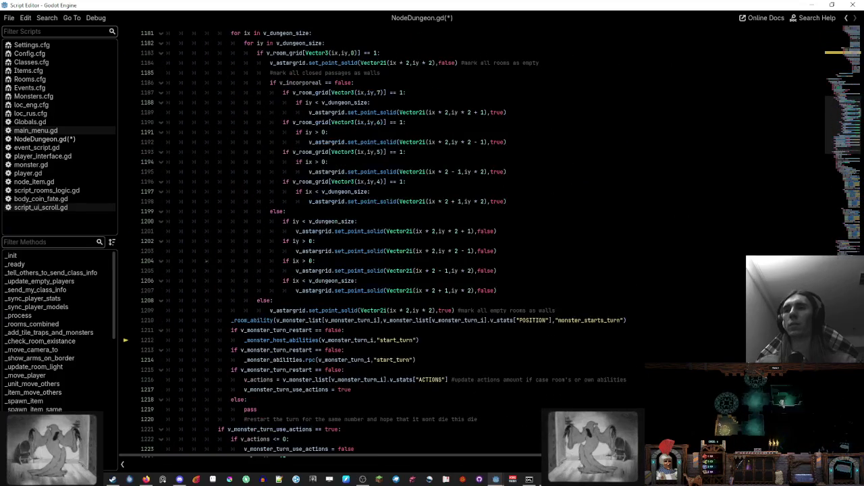
pyautogui.scroll(7, 337, 243)
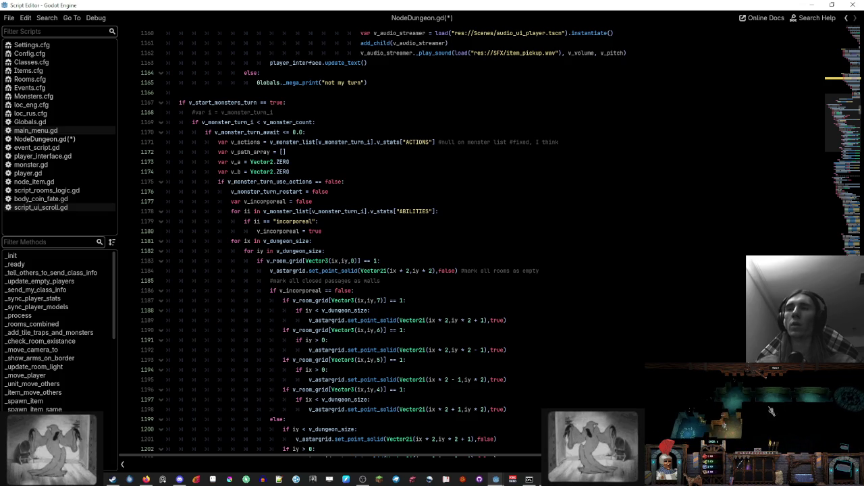
pyautogui.doubleClick(271, 183)
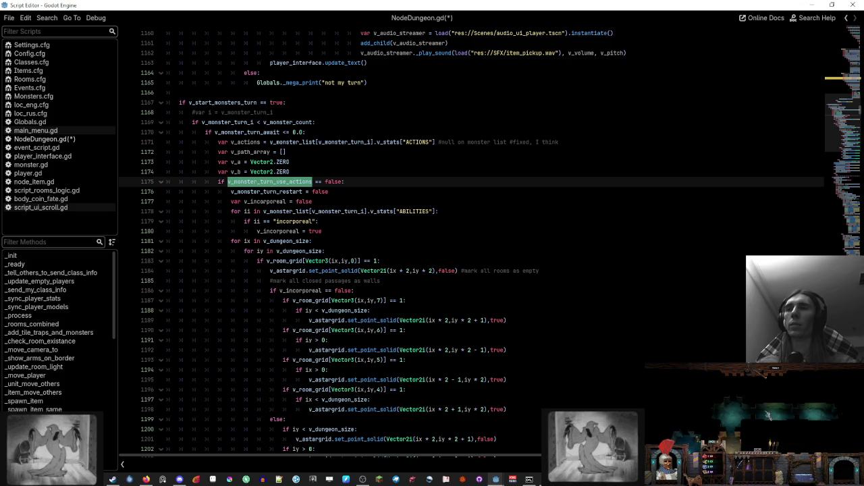
pyautogui.scroll(-9, 271, 183)
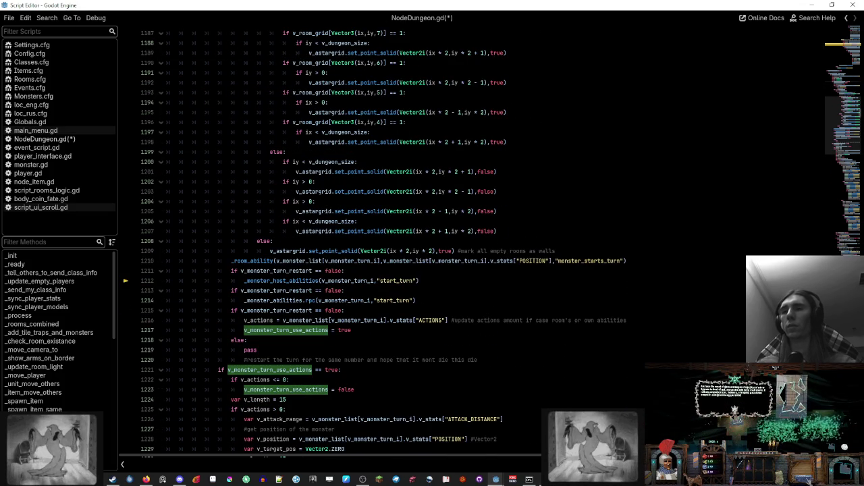
pyautogui.scroll(-5, 271, 183)
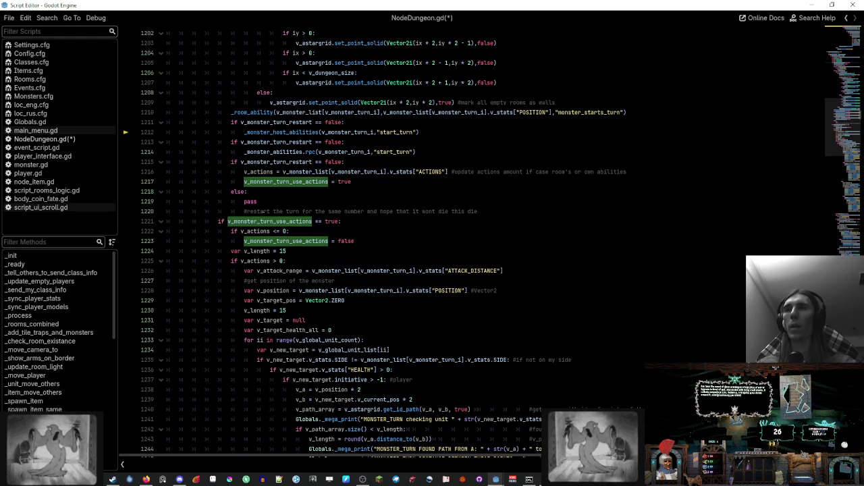
pyautogui.click(479, 211)
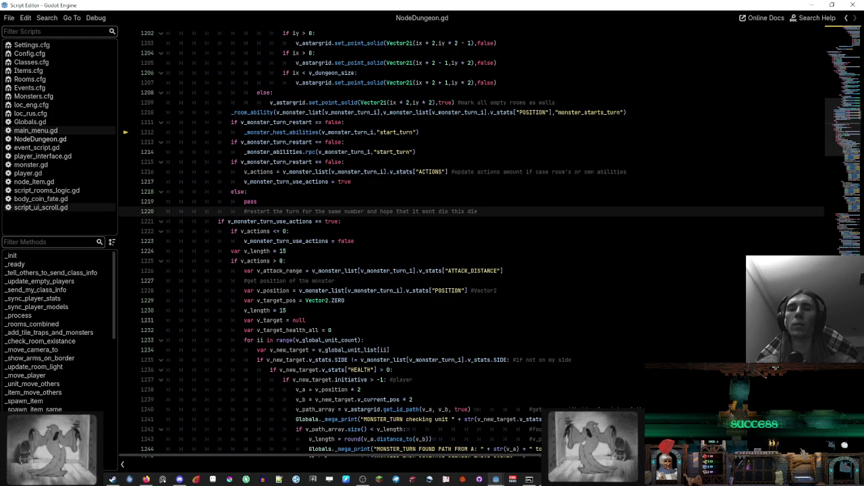
pyautogui.click(446, 439)
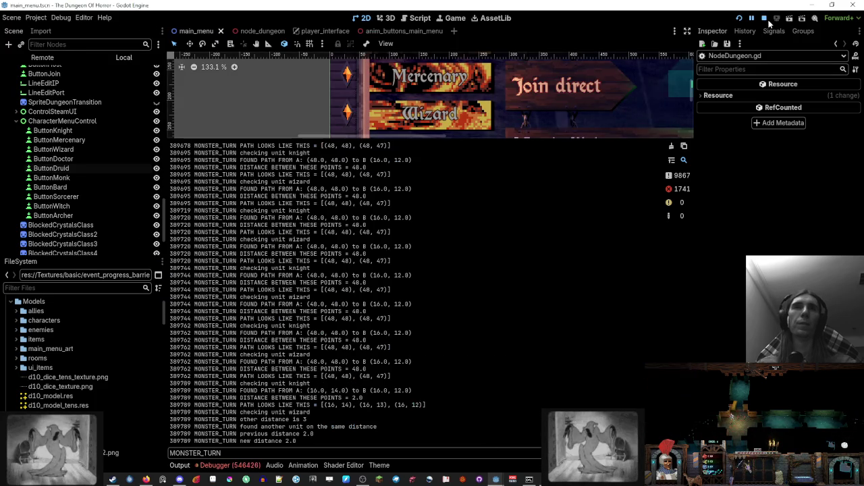
# - Relaunch the project and place the two game windows on the left and right screen halves
pyautogui.click(739, 18)
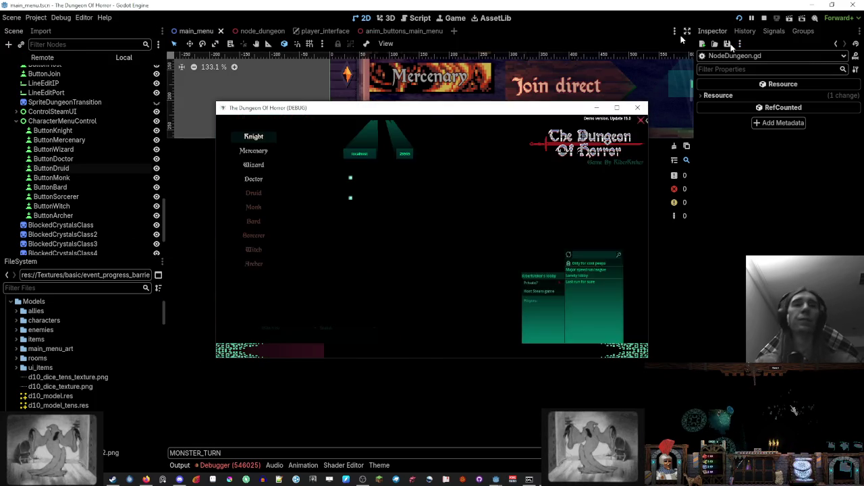
pyautogui.moveTo(613, 107); pyautogui.dragTo(1, 108)
pyautogui.click(535, 121)
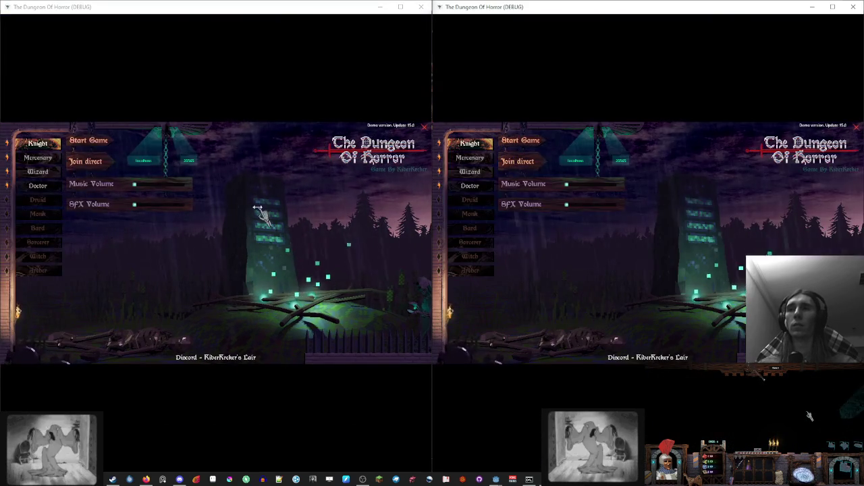
# - Start a game in the left window and join it directly from the right window
pyautogui.click(99, 142)
pyautogui.click(508, 166)
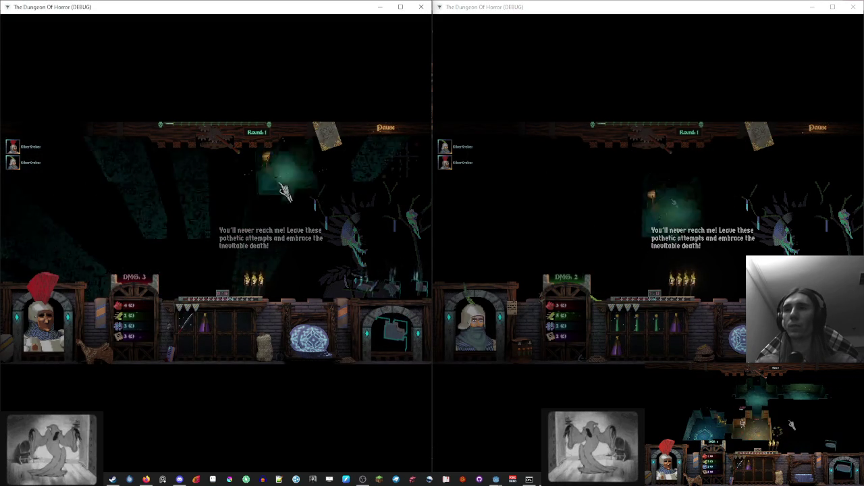
pyautogui.click(295, 225)
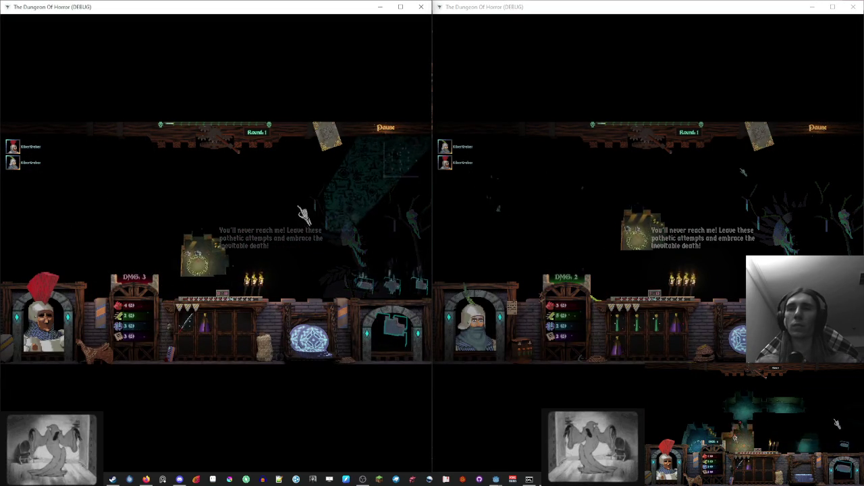